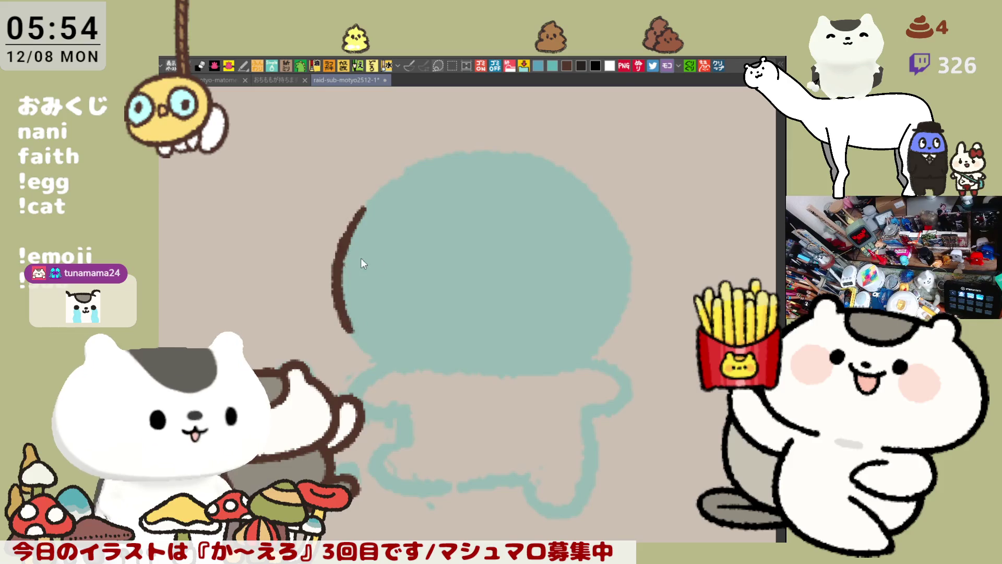
# Step: Trace the head's curved left outline in brown over the teal sketch, redoing shaky strokes
pyautogui.moveTo(362, 204); pyautogui.dragTo(347, 349)
pyautogui.hotkey('ctrl', 'z')
pyautogui.moveTo(365, 207); pyautogui.dragTo(368, 358)
pyautogui.hotkey('ctrl', 'z')
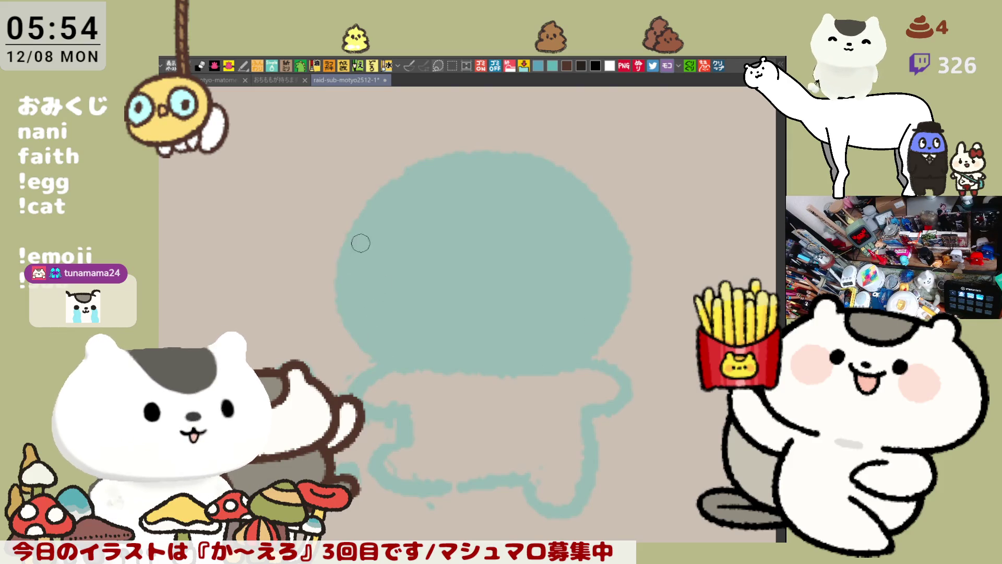
pyautogui.moveTo(364, 214)
pyautogui.mouseDown()
pyautogui.moveTo(381, 351)
pyautogui.moveTo(424, 364)
pyautogui.mouseUp()
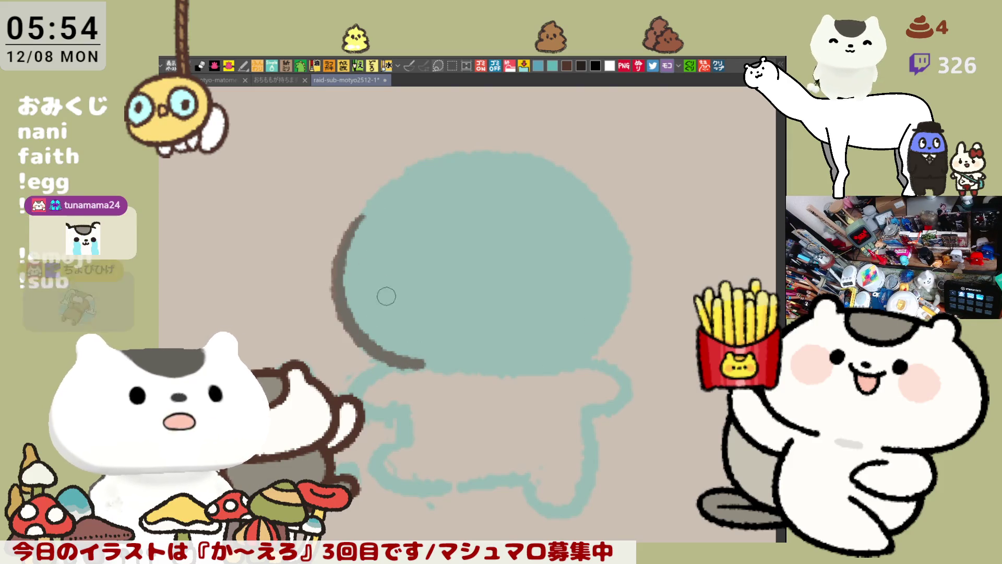
pyautogui.hotkey('ctrl', 'z')
pyautogui.moveTo(370, 214); pyautogui.dragTo(423, 370)
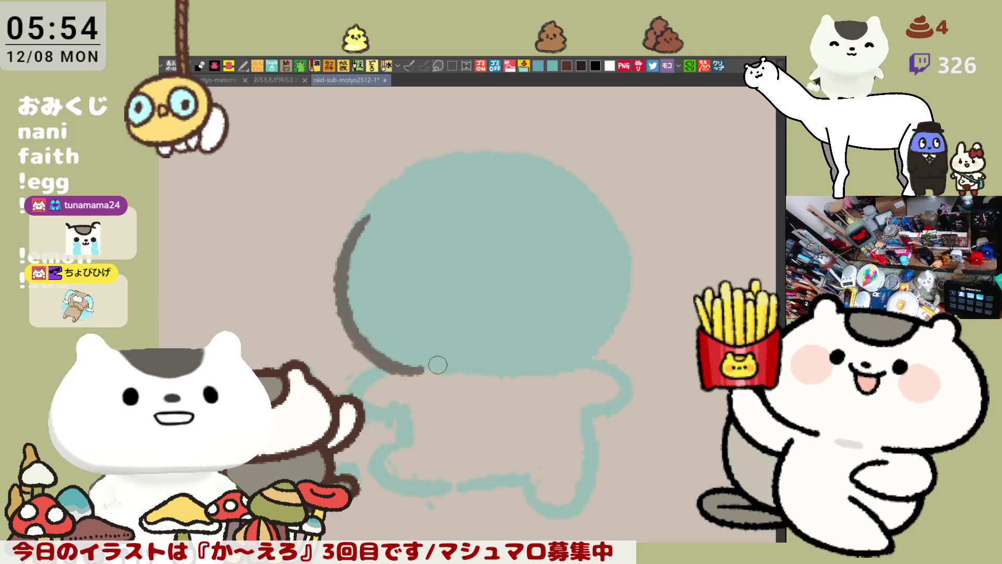
pyautogui.hotkey('ctrl', 'z')
pyautogui.moveTo(388, 245)
pyautogui.mouseDown()
pyautogui.moveTo(369, 284)
pyautogui.moveTo(425, 369)
pyautogui.mouseUp()
pyautogui.hotkey('ctrl', 'z')
pyautogui.moveTo(386, 208); pyautogui.dragTo(420, 365)
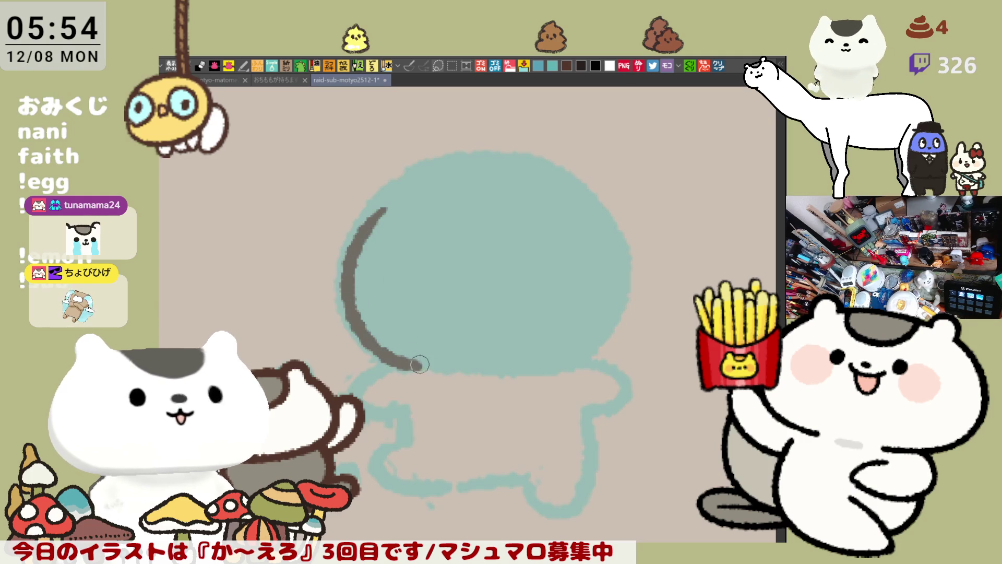
pyautogui.hotkey('ctrl', 'z')
# Step: Draw the arch across the top of the head and the left ear's pointed peak
pyautogui.moveTo(379, 216)
pyautogui.mouseDown()
pyautogui.moveTo(412, 190)
pyautogui.moveTo(402, 197)
pyautogui.moveTo(414, 201)
pyautogui.mouseUp()
pyautogui.hotkey('ctrl', 'z')
pyautogui.moveTo(368, 227); pyautogui.dragTo(409, 197)
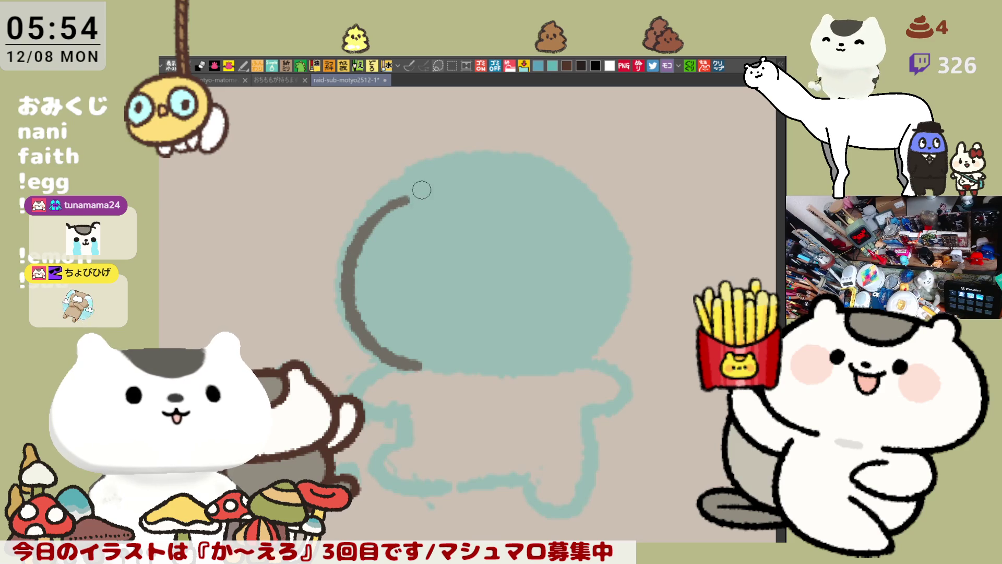
pyautogui.hotkey('ctrl', 'z')
pyautogui.moveTo(366, 230)
pyautogui.mouseDown()
pyautogui.moveTo(436, 159)
pyautogui.moveTo(467, 194)
pyautogui.mouseUp()
pyautogui.hotkey('ctrl', 'z')
pyautogui.moveTo(397, 207)
pyautogui.mouseDown()
pyautogui.moveTo(424, 187)
pyautogui.moveTo(467, 194)
pyautogui.mouseUp()
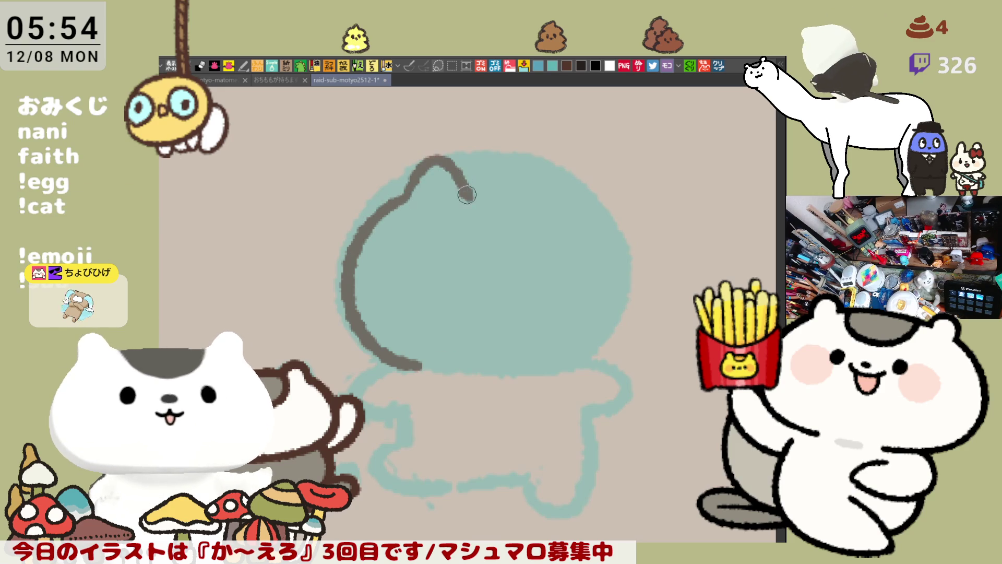
pyautogui.hotkey('ctrl', 'z')
pyautogui.moveTo(398, 208)
pyautogui.mouseDown()
pyautogui.moveTo(420, 173)
pyautogui.moveTo(466, 200)
pyautogui.mouseUp()
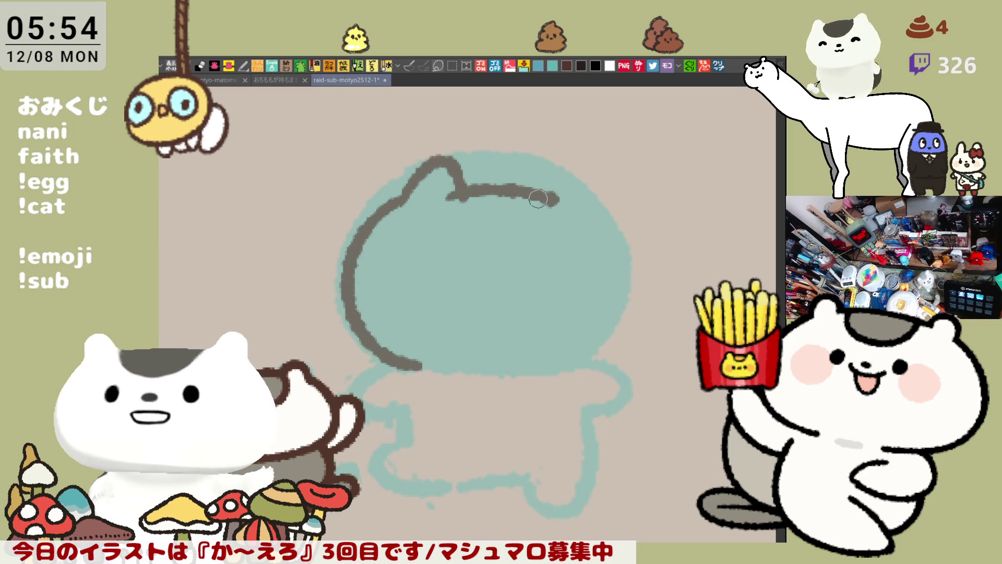
pyautogui.hotkey('ctrl', 'z')
pyautogui.moveTo(405, 199); pyautogui.dragTo(518, 194)
pyautogui.hotkey('ctrl', 'z')
pyautogui.moveTo(444, 196); pyautogui.dragTo(569, 192)
pyautogui.hotkey('ctrl', 'z')
pyautogui.moveTo(443, 194); pyautogui.dragTo(558, 197)
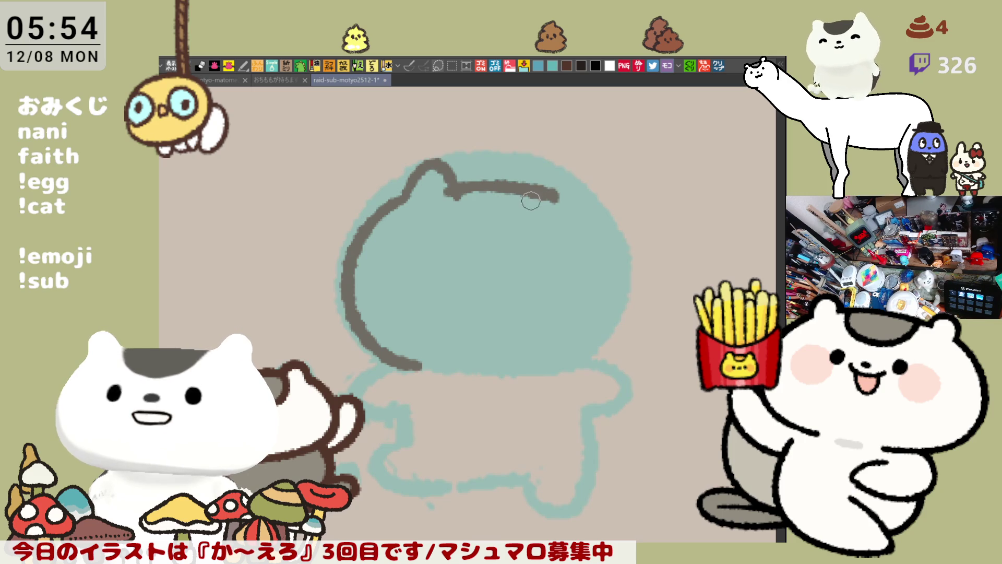
pyautogui.hotkey('ctrl', 'z')
pyautogui.hotkey('ctrl', 'z')
pyautogui.hotkey('ctrl', 'z')
pyautogui.moveTo(397, 206)
pyautogui.mouseDown()
pyautogui.moveTo(415, 167)
pyautogui.moveTo(470, 194)
pyautogui.moveTo(561, 202)
pyautogui.mouseUp()
pyautogui.hotkey('ctrl', 'z')
# Step: Outline the head's right side down from the right ear and extend the bottom edge rightward
pyautogui.moveTo(453, 194)
pyautogui.mouseDown()
pyautogui.moveTo(483, 188)
pyautogui.moveTo(608, 206)
pyautogui.moveTo(608, 313)
pyautogui.mouseUp()
pyautogui.hotkey('ctrl', 'z')
pyautogui.moveTo(607, 226); pyautogui.dragTo(579, 338)
pyautogui.hotkey('ctrl', 'z')
pyautogui.moveTo(607, 226); pyautogui.dragTo(574, 371)
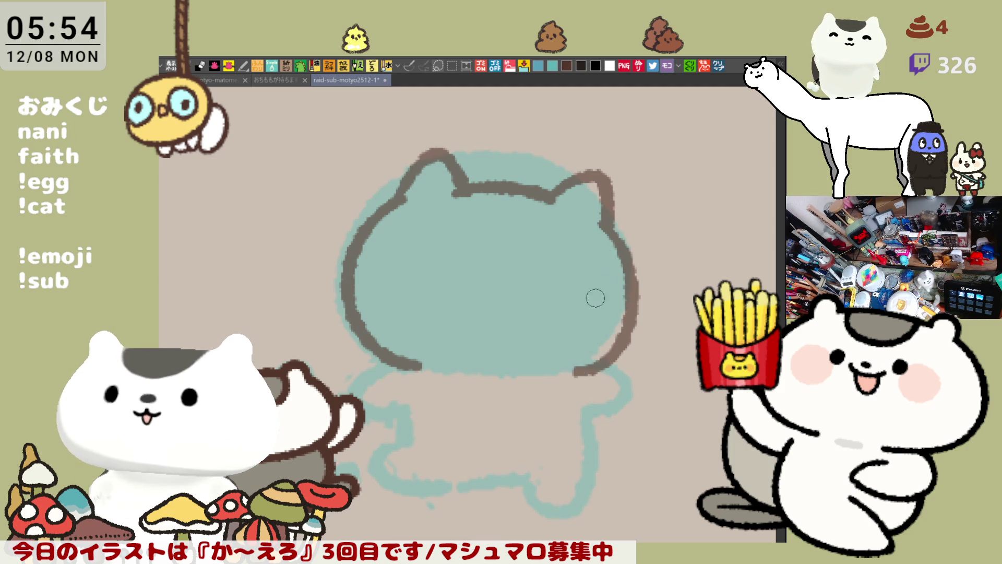
pyautogui.hotkey('ctrl', 'z')
pyautogui.moveTo(597, 219)
pyautogui.mouseDown()
pyautogui.moveTo(566, 373)
pyautogui.moveTo(631, 277)
pyautogui.moveTo(573, 369)
pyautogui.mouseUp()
pyautogui.hotkey('ctrl', 'z')
pyautogui.moveTo(413, 364); pyautogui.dragTo(462, 371)
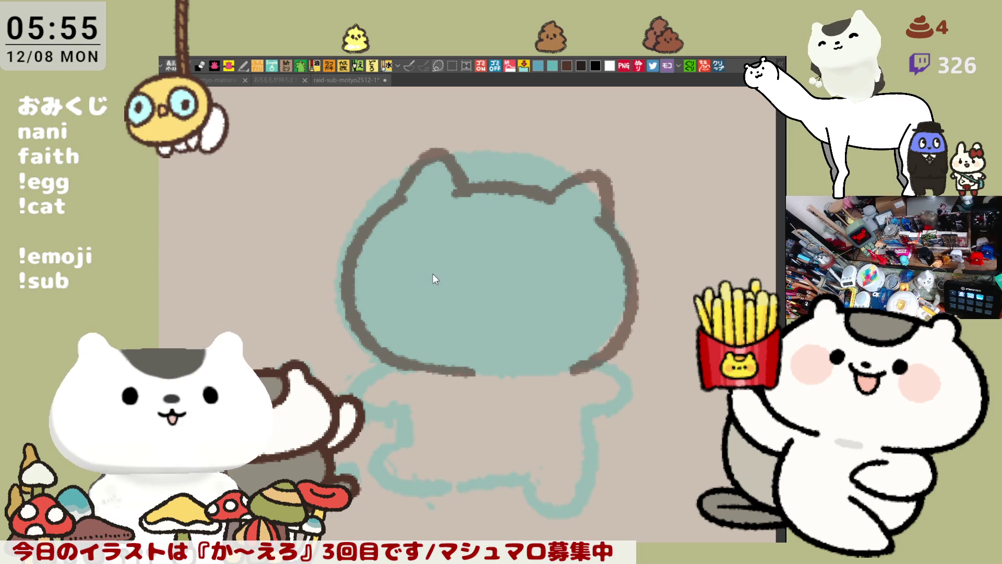
# Step: Draw the inner brown curve from the head's left side toward the right ear, erasing its overshoot
pyautogui.click(424, 252)
pyautogui.moveTo(365, 238)
pyautogui.mouseDown()
pyautogui.moveTo(493, 214)
pyautogui.moveTo(495, 203)
pyautogui.mouseUp()
pyautogui.hotkey('ctrl', 'z')
pyautogui.moveTo(363, 243)
pyautogui.mouseDown()
pyautogui.moveTo(502, 208)
pyautogui.moveTo(501, 194)
pyautogui.moveTo(546, 201)
pyautogui.mouseUp()
pyautogui.hotkey('ctrl', 'z')
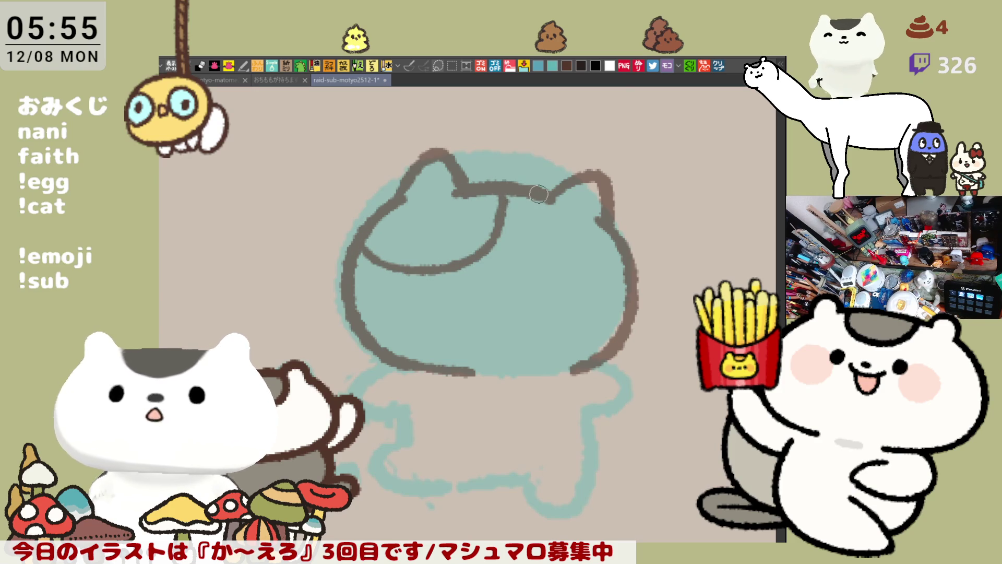
pyautogui.moveTo(549, 193)
pyautogui.mouseDown()
pyautogui.moveTo(567, 206)
pyautogui.moveTo(597, 169)
pyautogui.mouseUp()
pyautogui.moveTo(505, 209)
pyautogui.mouseDown()
pyautogui.moveTo(515, 208)
pyautogui.moveTo(471, 241)
pyautogui.moveTo(501, 235)
pyautogui.mouseUp()
# Step: Close the forehead patch with its lower edge and retrace the right ear's inner edge
pyautogui.moveTo(498, 191)
pyautogui.mouseDown()
pyautogui.moveTo(460, 269)
pyautogui.moveTo(481, 257)
pyautogui.moveTo(456, 269)
pyautogui.moveTo(384, 253)
pyautogui.moveTo(375, 262)
pyautogui.moveTo(440, 272)
pyautogui.mouseUp()
pyautogui.hotkey('ctrl', 'z')
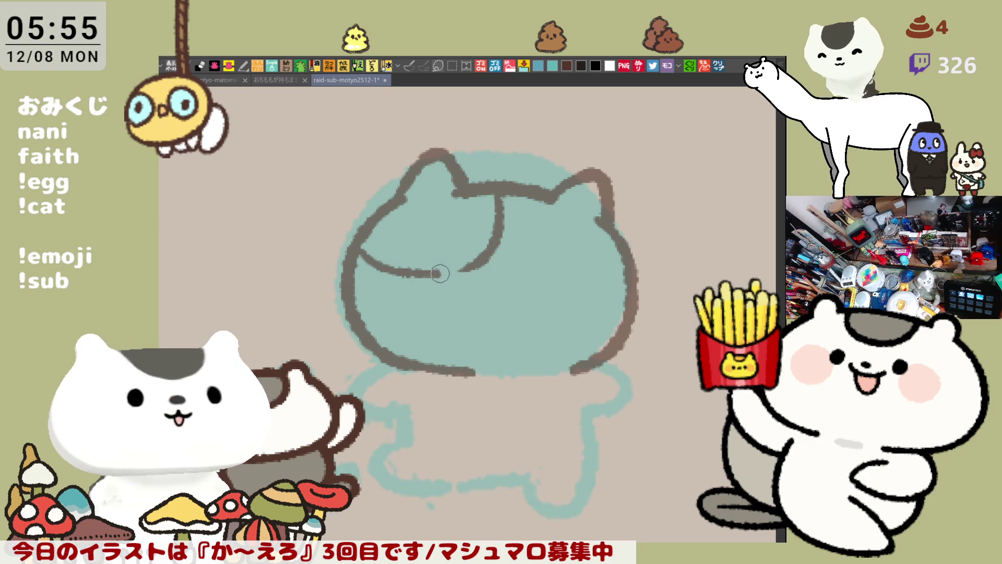
pyautogui.hotkey('ctrl', 'z')
pyautogui.moveTo(365, 245)
pyautogui.mouseDown()
pyautogui.moveTo(416, 267)
pyautogui.moveTo(469, 269)
pyautogui.moveTo(486, 255)
pyautogui.mouseUp()
pyautogui.hotkey('ctrl', 'z')
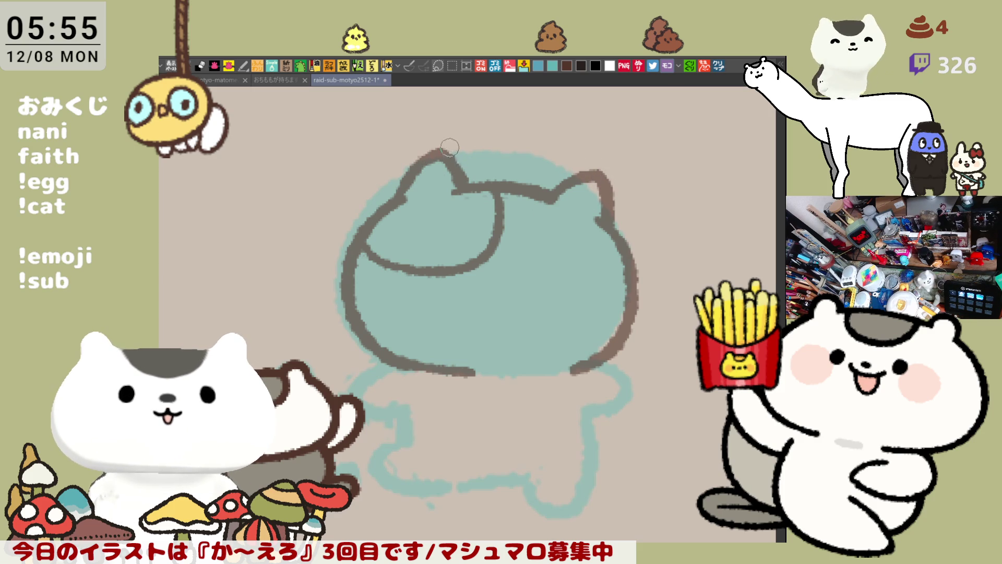
pyautogui.moveTo(577, 179); pyautogui.dragTo(559, 193)
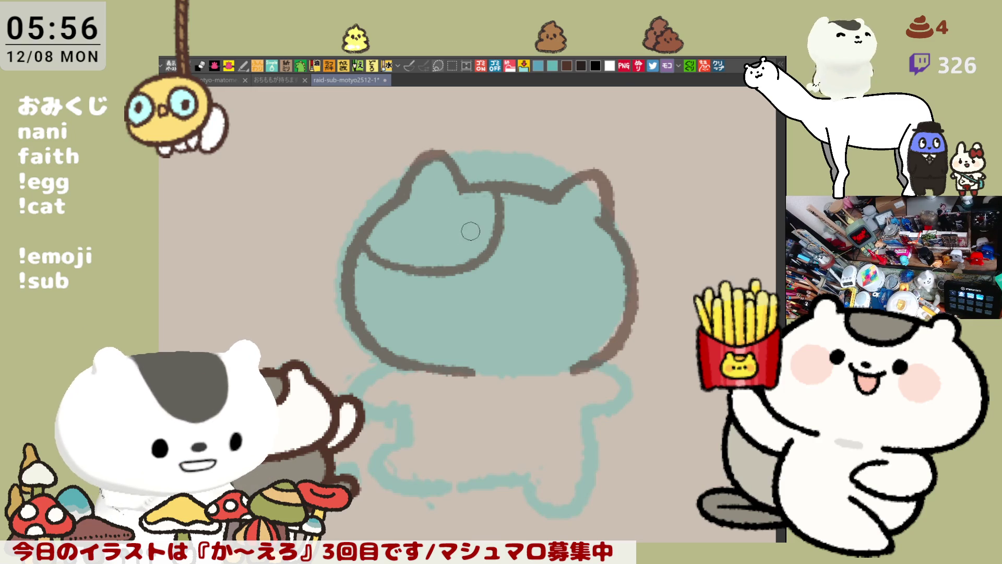
# Step: Fill the forehead-and-left-ear patch with dark grey
pyautogui.click(470, 232)
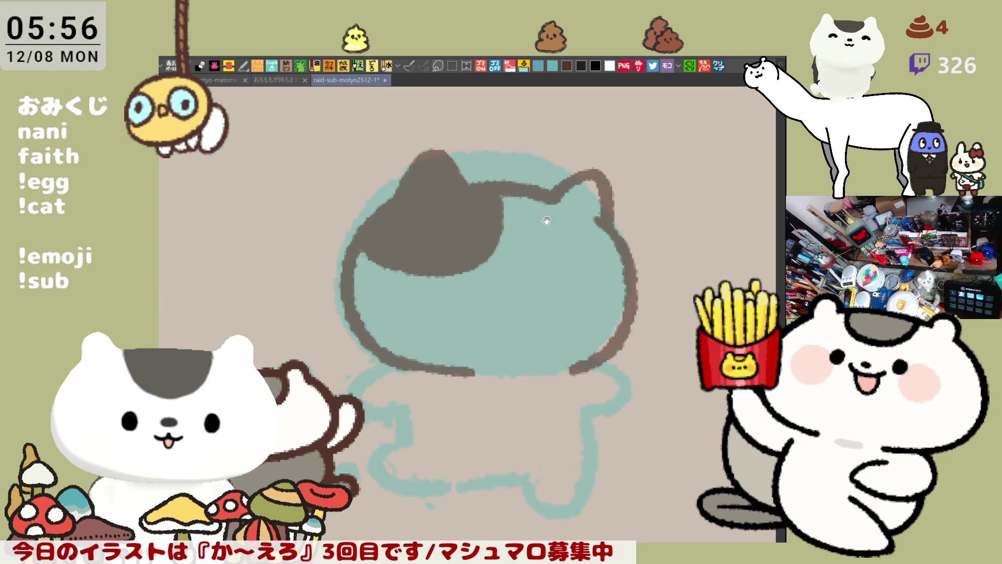
pyautogui.moveTo(519, 215); pyautogui.dragTo(532, 230)
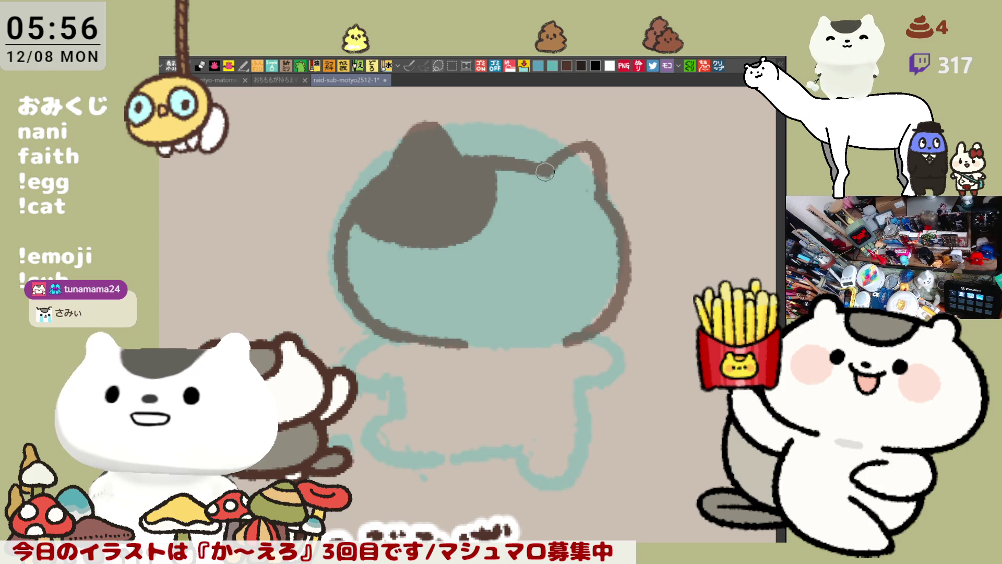
pyautogui.scroll(-2, 501, 299)
# Step: Redraw the outline along the cat's left hip and the head's lower edge
pyautogui.moveTo(347, 278); pyautogui.dragTo(368, 326)
pyautogui.hotkey('ctrl', 'z')
pyautogui.moveTo(347, 278); pyautogui.dragTo(369, 328)
pyautogui.hotkey('ctrl', 'z')
pyautogui.moveTo(345, 276); pyautogui.dragTo(385, 288)
pyautogui.scroll(2, 504, 337)
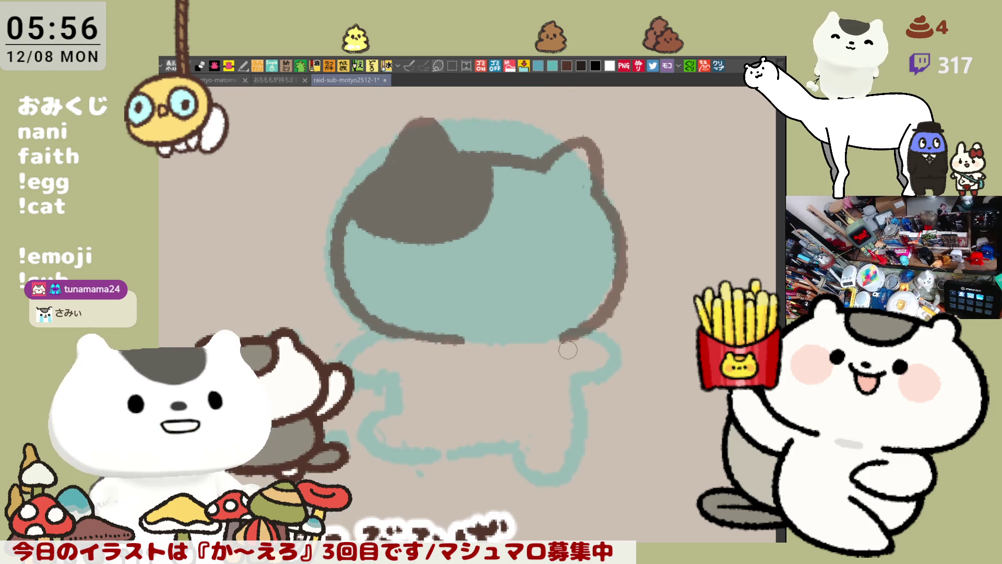
pyautogui.press('m')
pyautogui.scroll(2, 504, 337)
# Step: Scale the selected head drawing down, tilt it slightly counter-clockwise, and move it down
pyautogui.moveTo(264, 136)
pyautogui.mouseDown()
pyautogui.moveTo(653, 414)
pyautogui.moveTo(653, 450)
pyautogui.mouseUp()
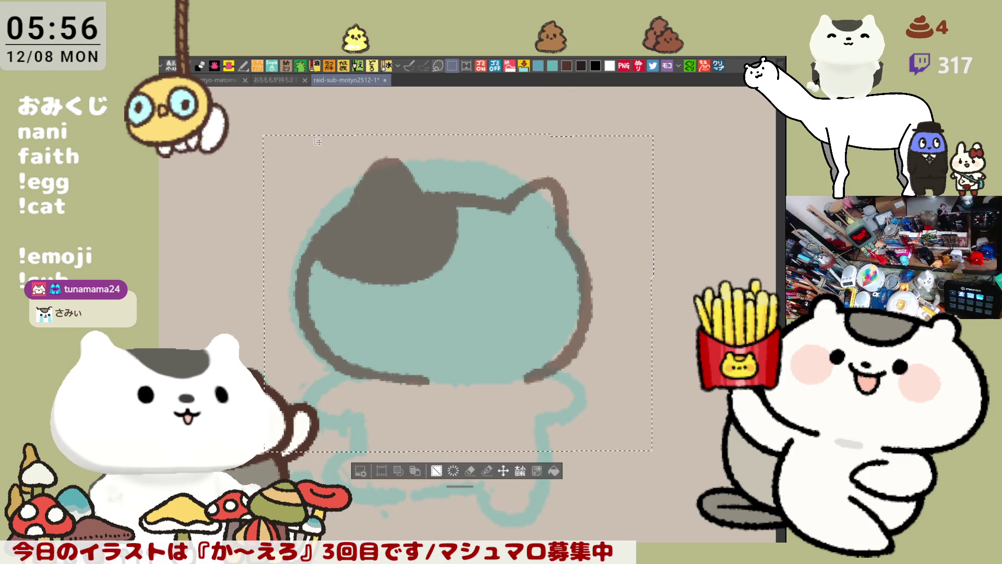
pyautogui.hotkey('ctrl', 't')
pyautogui.moveTo(653, 134); pyautogui.dragTo(612, 168)
pyautogui.moveTo(493, 334); pyautogui.dragTo(505, 342)
pyautogui.moveTo(656, 224); pyautogui.dragTo(649, 209)
pyautogui.moveTo(541, 320); pyautogui.dragTo(546, 336)
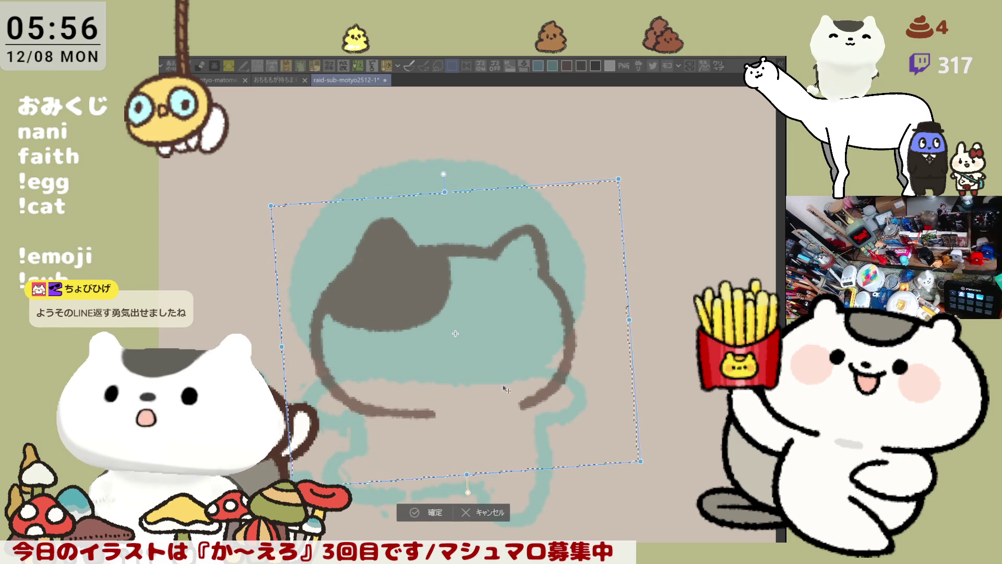
pyautogui.press('Return')
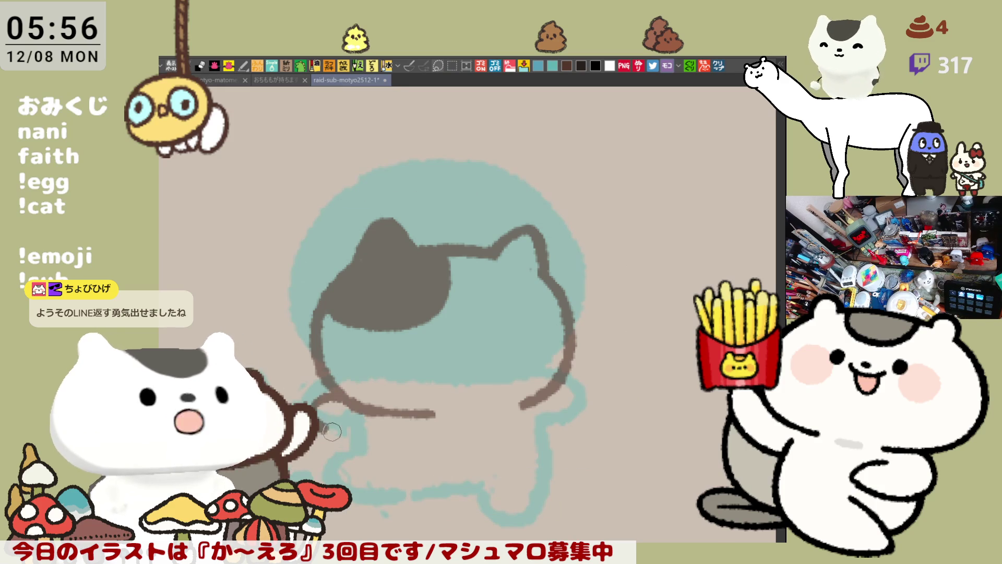
# Step: Ink the left arm, lower-left body, right-side curve, belly dots and face's left outline
pyautogui.moveTo(355, 396)
pyautogui.mouseDown()
pyautogui.moveTo(312, 405)
pyautogui.moveTo(363, 439)
pyautogui.mouseUp()
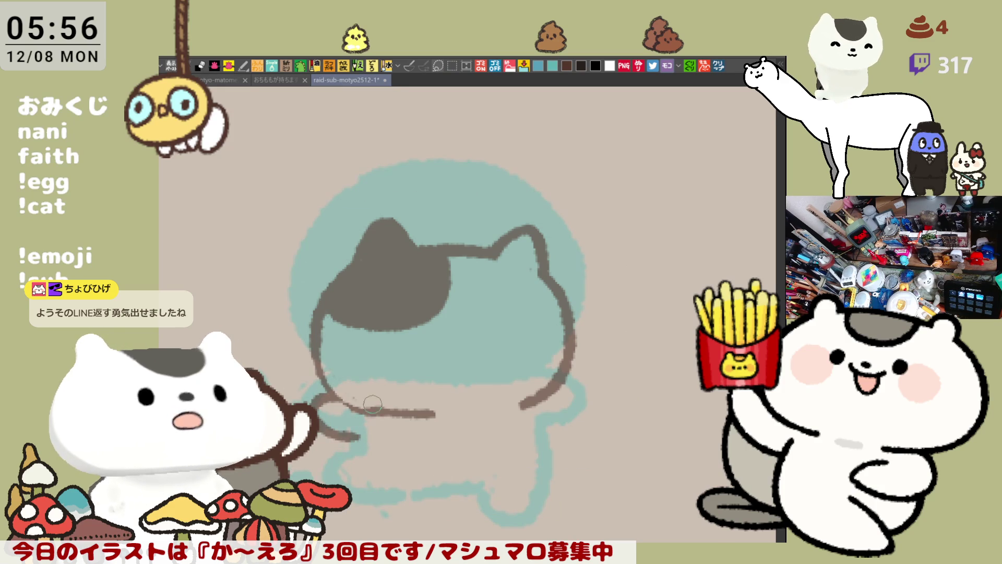
pyautogui.moveTo(326, 310)
pyautogui.mouseDown()
pyautogui.moveTo(350, 402)
pyautogui.moveTo(332, 382)
pyautogui.moveTo(390, 412)
pyautogui.mouseUp()
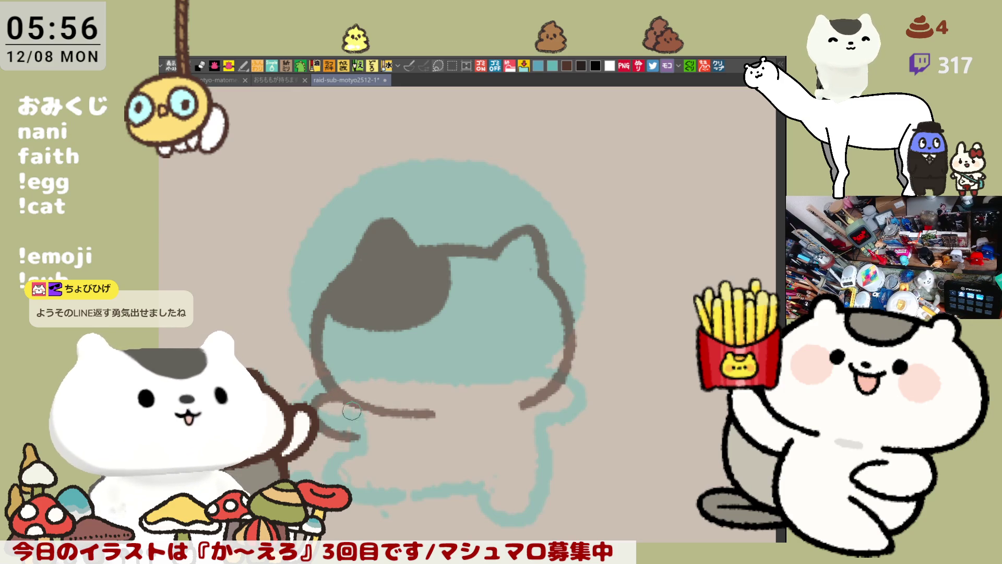
pyautogui.scroll(-4, 448, 376)
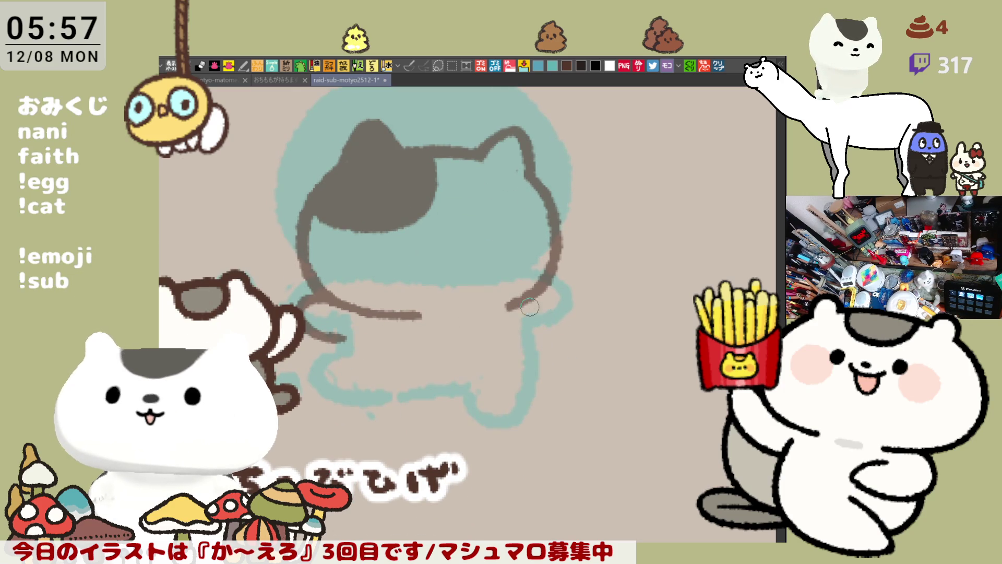
pyautogui.moveTo(528, 304)
pyautogui.mouseDown()
pyautogui.moveTo(558, 330)
pyautogui.moveTo(520, 343)
pyautogui.mouseUp()
pyautogui.moveTo(525, 299); pyautogui.dragTo(468, 312)
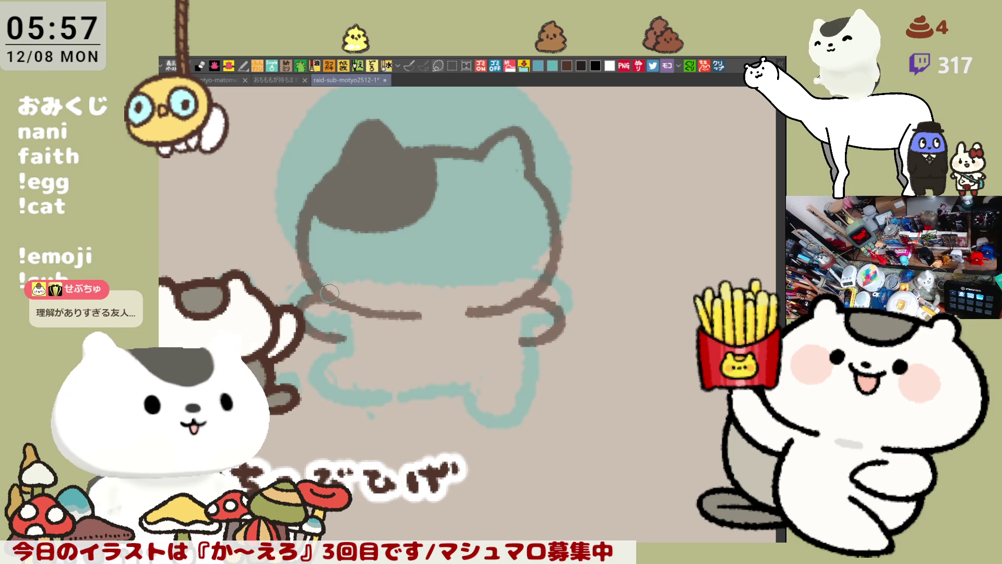
pyautogui.click(433, 317)
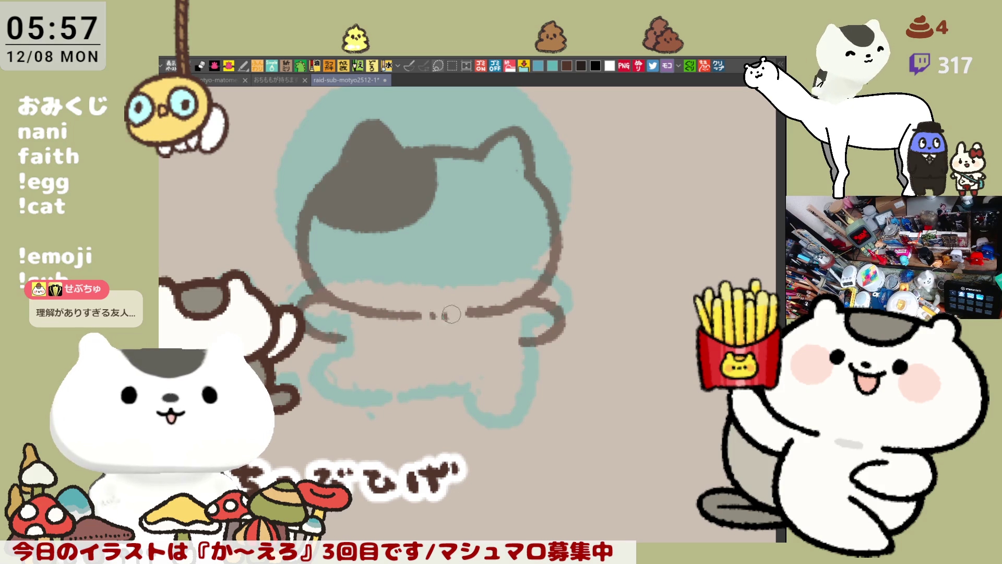
pyautogui.click(458, 316)
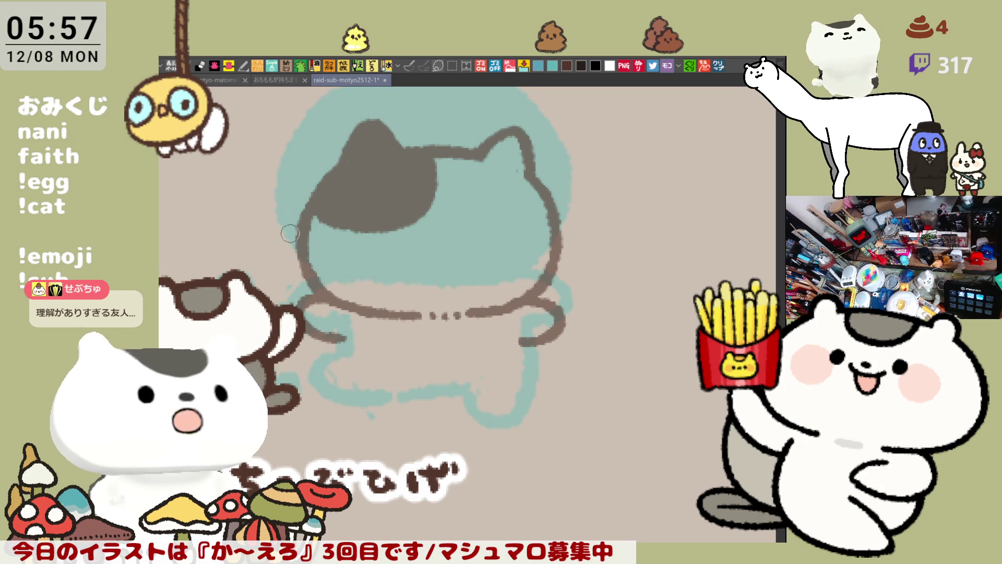
pyautogui.moveTo(308, 216); pyautogui.dragTo(309, 260)
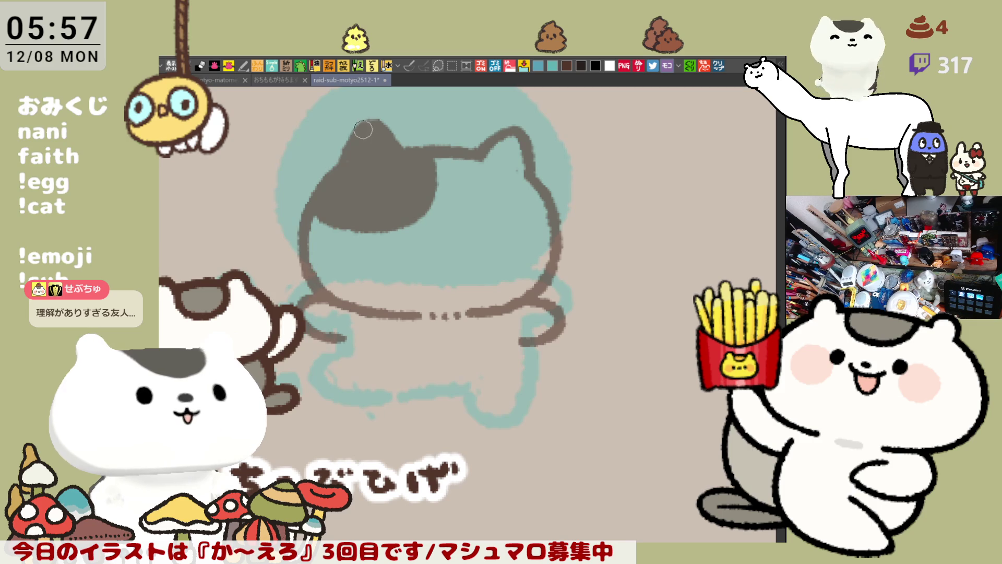
# Step: Draw the line along the cat's bottom edge, ending in a curl sweeping down-right
pyautogui.moveTo(407, 183); pyautogui.dragTo(381, 157)
pyautogui.moveTo(324, 304); pyautogui.dragTo(291, 361)
pyautogui.hotkey('ctrl', 'z')
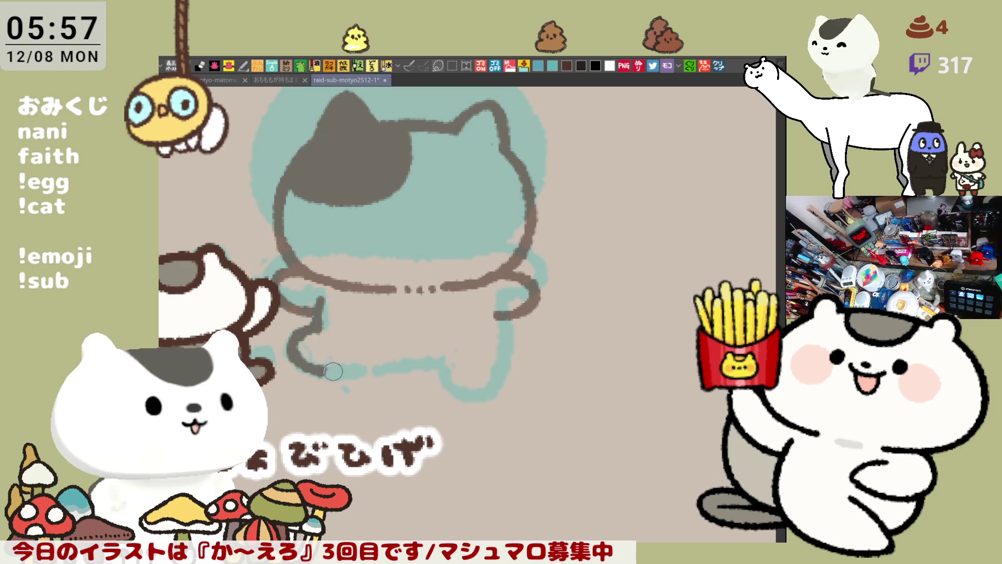
pyautogui.moveTo(315, 328)
pyautogui.mouseDown()
pyautogui.moveTo(324, 372)
pyautogui.moveTo(451, 379)
pyautogui.mouseUp()
pyautogui.hotkey('ctrl', 'z')
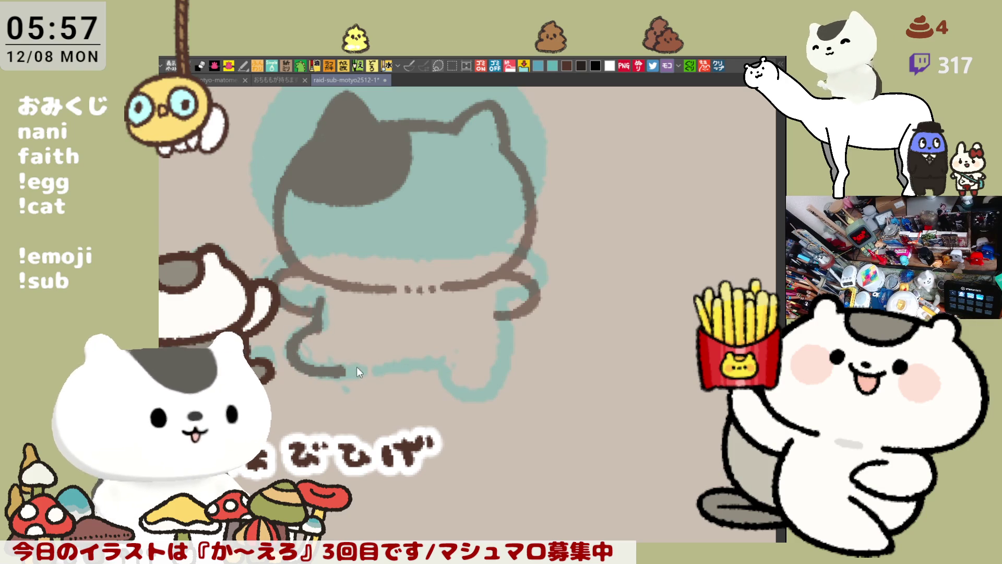
pyautogui.moveTo(347, 368); pyautogui.dragTo(445, 369)
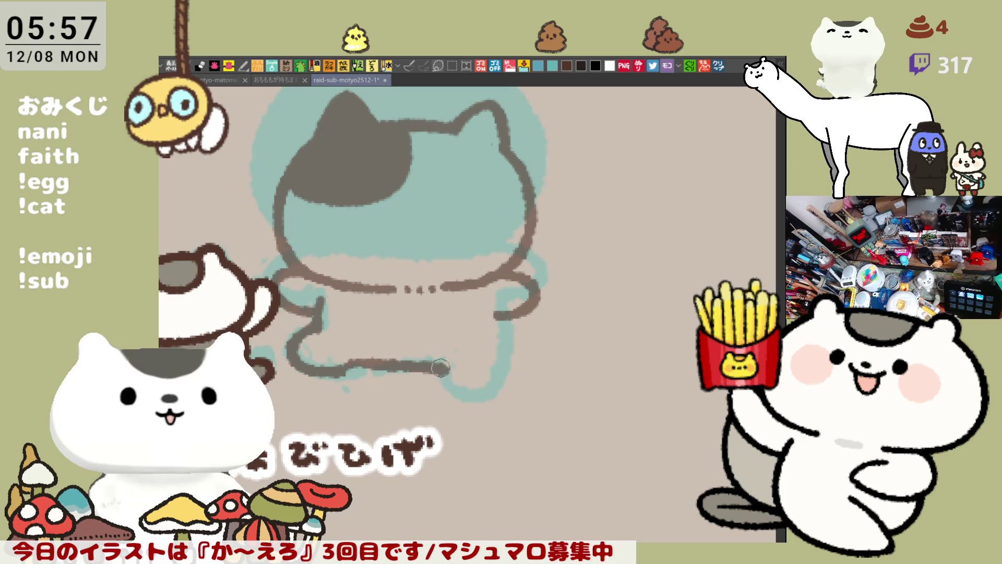
pyautogui.hotkey('ctrl', 'z')
pyautogui.moveTo(345, 369)
pyautogui.mouseDown()
pyautogui.moveTo(443, 372)
pyautogui.moveTo(404, 365)
pyautogui.mouseUp()
pyautogui.hotkey('ctrl', 'z')
pyautogui.hotkey('ctrl', 'z')
pyautogui.moveTo(334, 369)
pyautogui.mouseDown()
pyautogui.moveTo(444, 371)
pyautogui.moveTo(458, 388)
pyautogui.mouseUp()
pyautogui.hotkey('ctrl', 'z')
pyautogui.moveTo(420, 360); pyautogui.dragTo(457, 388)
pyautogui.hotkey('ctrl', 'z')
pyautogui.moveTo(420, 361); pyautogui.dragTo(485, 394)
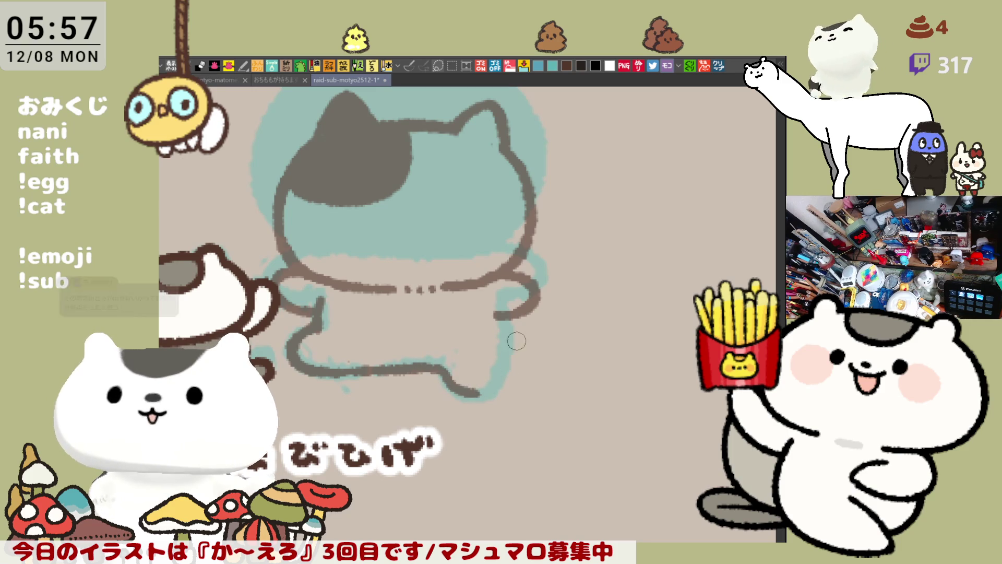
# Step: Draw the right leg outline and add a stroke to the left leg
pyautogui.moveTo(514, 326); pyautogui.dragTo(478, 395)
pyautogui.hotkey('ctrl', 'z')
pyautogui.hotkey('ctrl', 'z')
pyautogui.moveTo(421, 359); pyautogui.dragTo(484, 393)
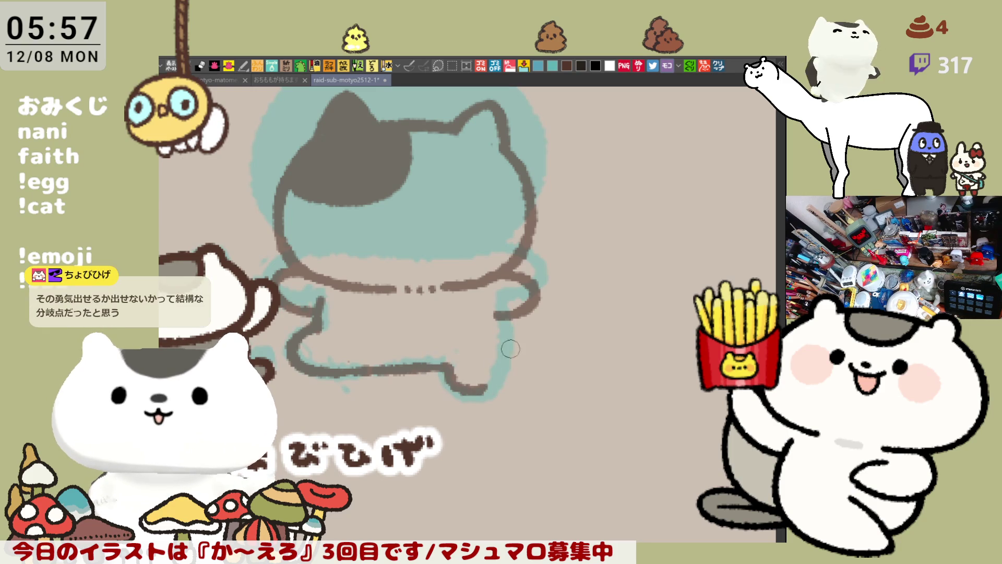
pyautogui.moveTo(504, 321); pyautogui.dragTo(479, 393)
pyautogui.hotkey('ctrl', 'z')
pyautogui.moveTo(503, 319); pyautogui.dragTo(479, 393)
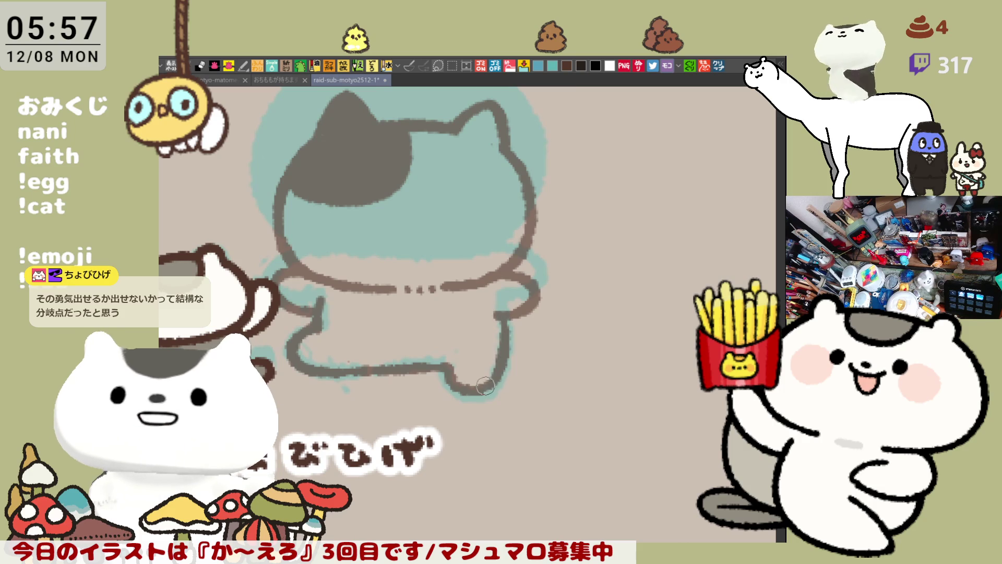
pyautogui.hotkey('ctrl', 'z')
pyautogui.moveTo(504, 313); pyautogui.dragTo(478, 392)
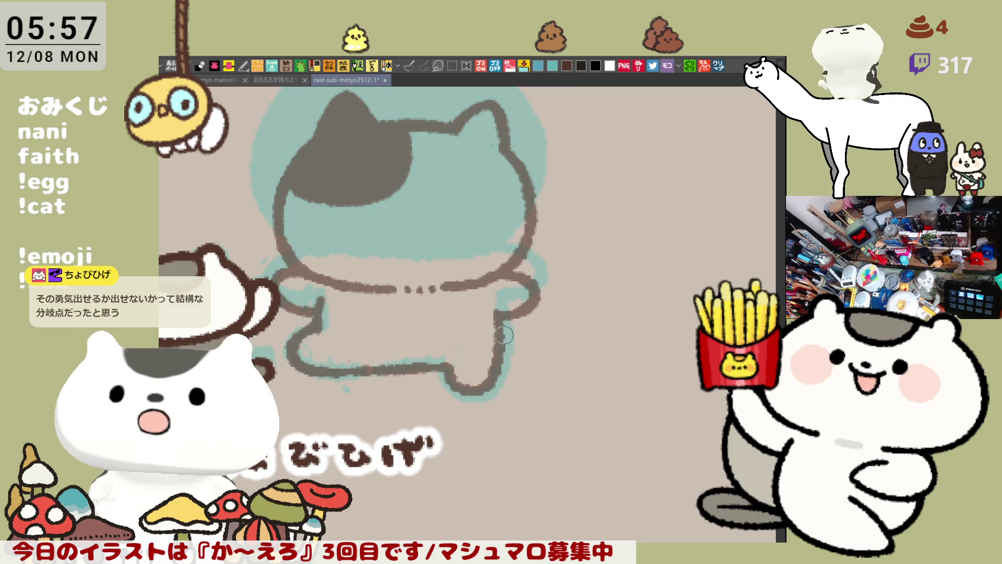
pyautogui.moveTo(321, 322)
pyautogui.mouseDown()
pyautogui.moveTo(306, 332)
pyautogui.moveTo(314, 320)
pyautogui.mouseUp()
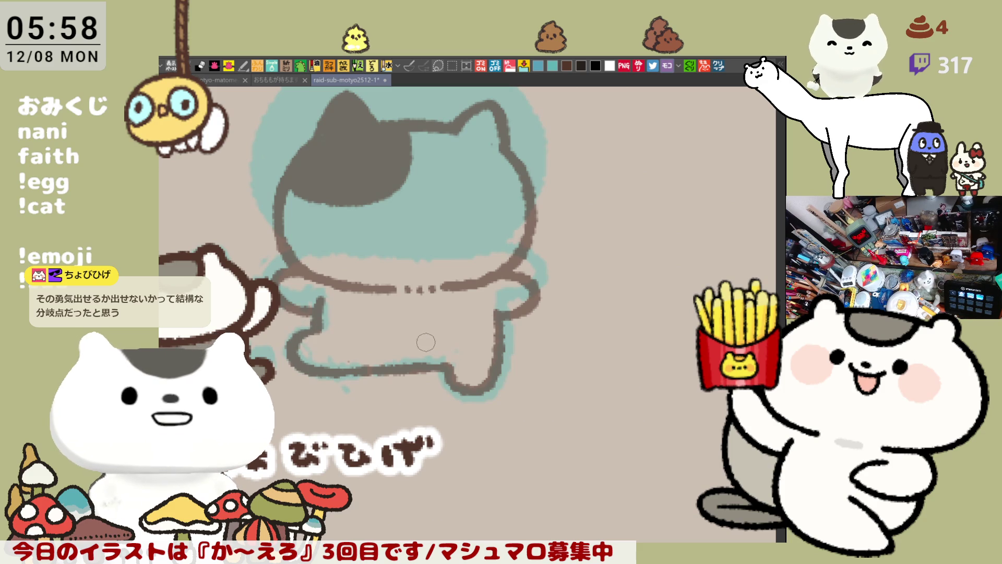
# Step: Draw the lines under and above the right foot, thinning then darkening the lower stroke
pyautogui.moveTo(402, 346); pyautogui.dragTo(567, 353)
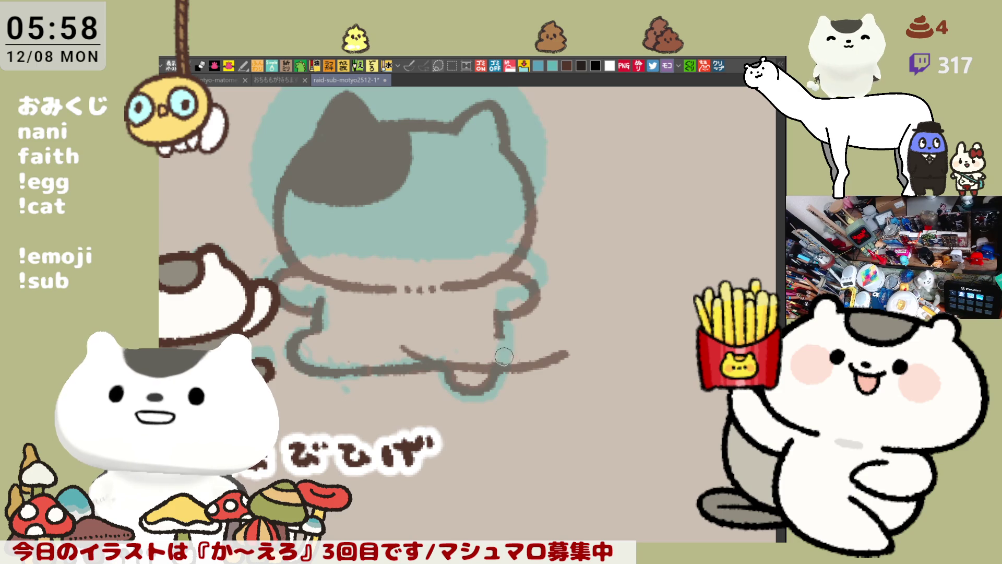
pyautogui.moveTo(436, 333); pyautogui.dragTo(520, 335)
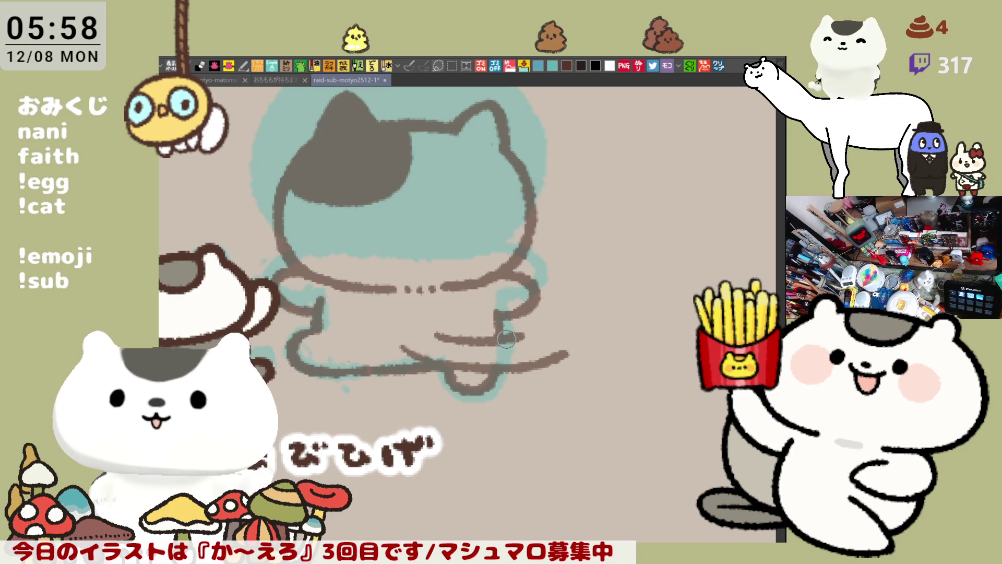
pyautogui.hotkey('ctrl', 'z')
pyautogui.moveTo(422, 330); pyautogui.dragTo(530, 338)
pyautogui.hotkey('ctrl', 'z')
pyautogui.moveTo(423, 330); pyautogui.dragTo(534, 345)
pyautogui.hotkey('ctrl', 'z')
pyautogui.moveTo(435, 334)
pyautogui.mouseDown()
pyautogui.moveTo(559, 339)
pyautogui.moveTo(502, 358)
pyautogui.mouseUp()
pyautogui.moveTo(438, 350); pyautogui.dragTo(528, 361)
pyautogui.moveTo(455, 362)
pyautogui.mouseDown()
pyautogui.moveTo(536, 367)
pyautogui.moveTo(546, 354)
pyautogui.moveTo(533, 346)
pyautogui.mouseUp()
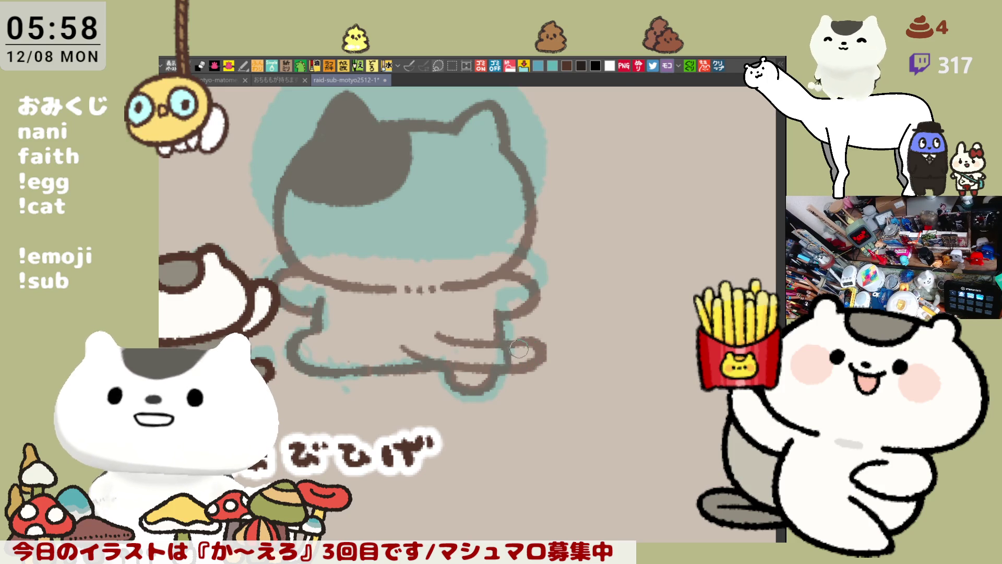
pyautogui.moveTo(508, 352); pyautogui.dragTo(531, 356)
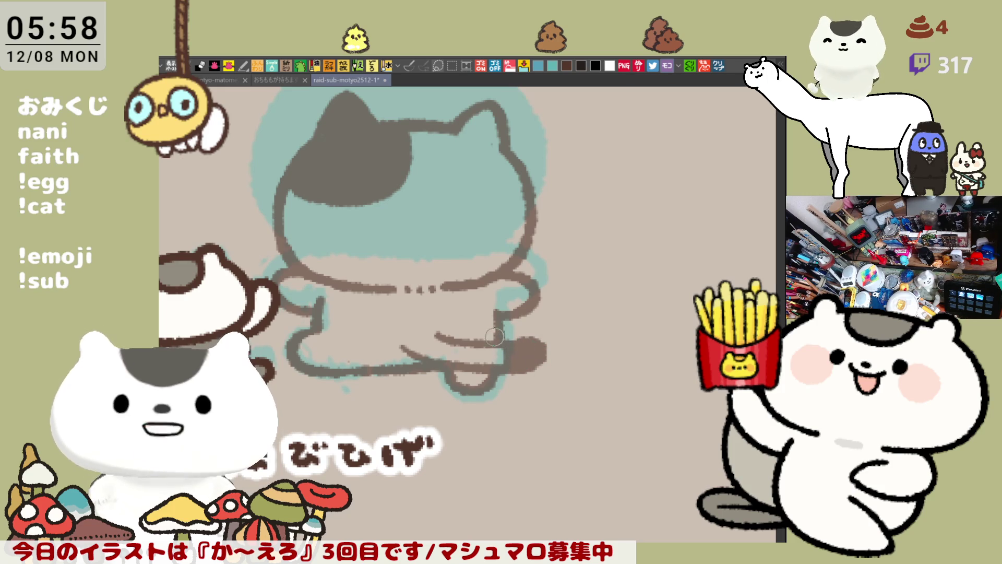
# Step: Darken and retouch the lower foot outline and add a dark stroke above it
pyautogui.moveTo(471, 286); pyautogui.dragTo(499, 300)
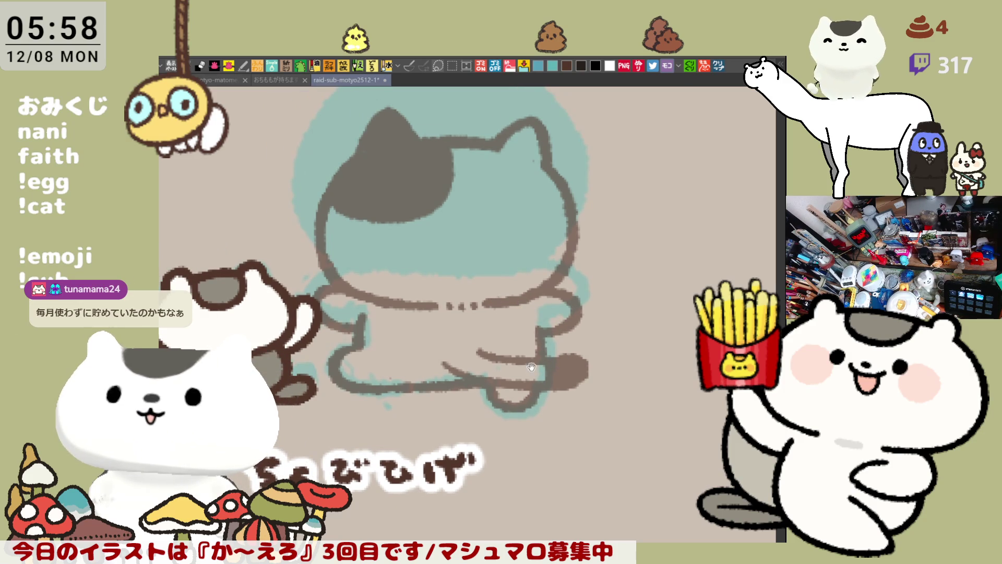
pyautogui.moveTo(528, 351); pyautogui.dragTo(493, 316)
pyautogui.moveTo(406, 346); pyautogui.dragTo(459, 362)
pyautogui.moveTo(406, 342); pyautogui.dragTo(473, 371)
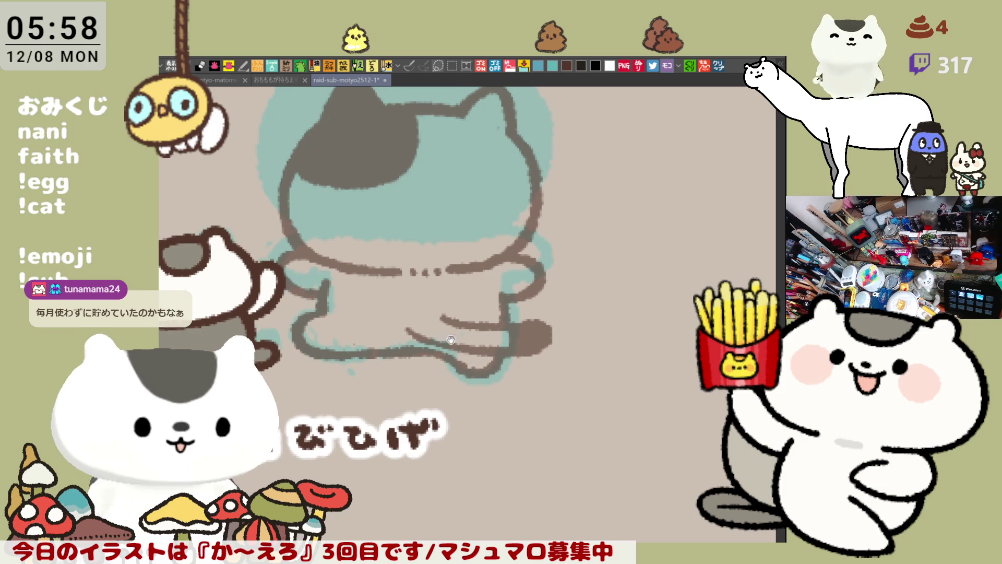
pyautogui.moveTo(448, 337); pyautogui.dragTo(489, 357)
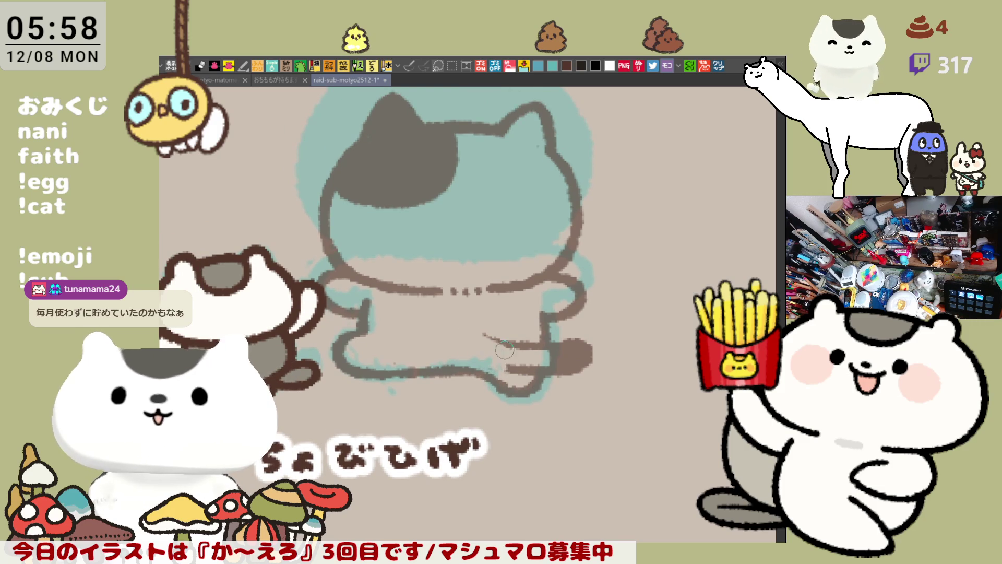
pyautogui.moveTo(443, 343); pyautogui.dragTo(526, 368)
pyautogui.hotkey('ctrl', 'z')
pyautogui.moveTo(445, 343); pyautogui.dragTo(529, 371)
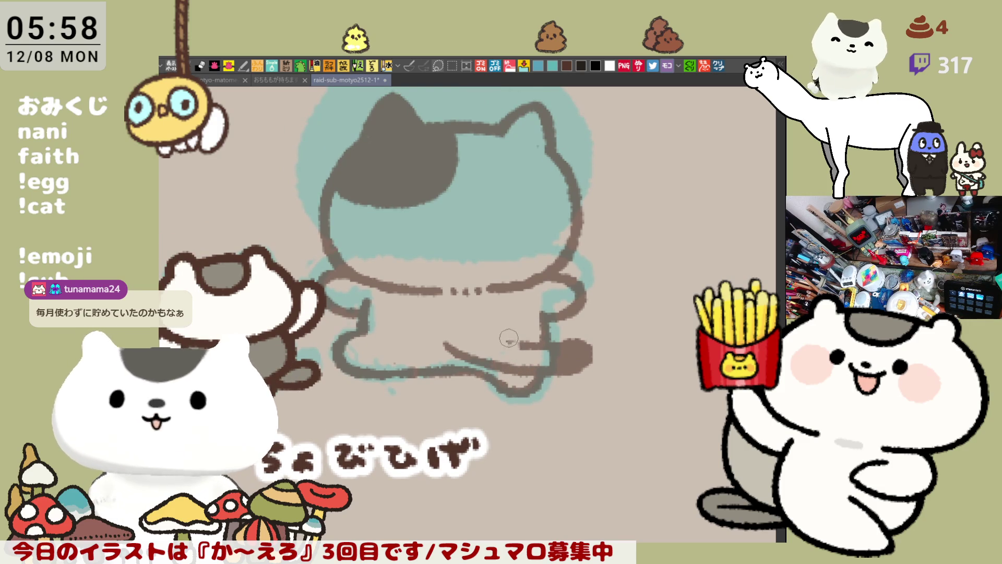
pyautogui.moveTo(466, 329); pyautogui.dragTo(558, 346)
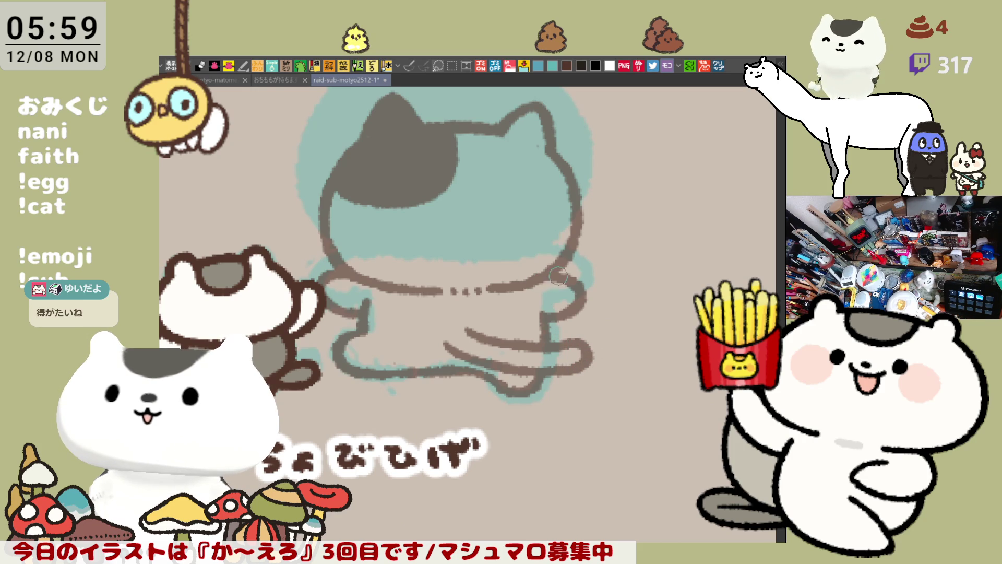
pyautogui.moveTo(559, 276); pyautogui.dragTo(561, 301)
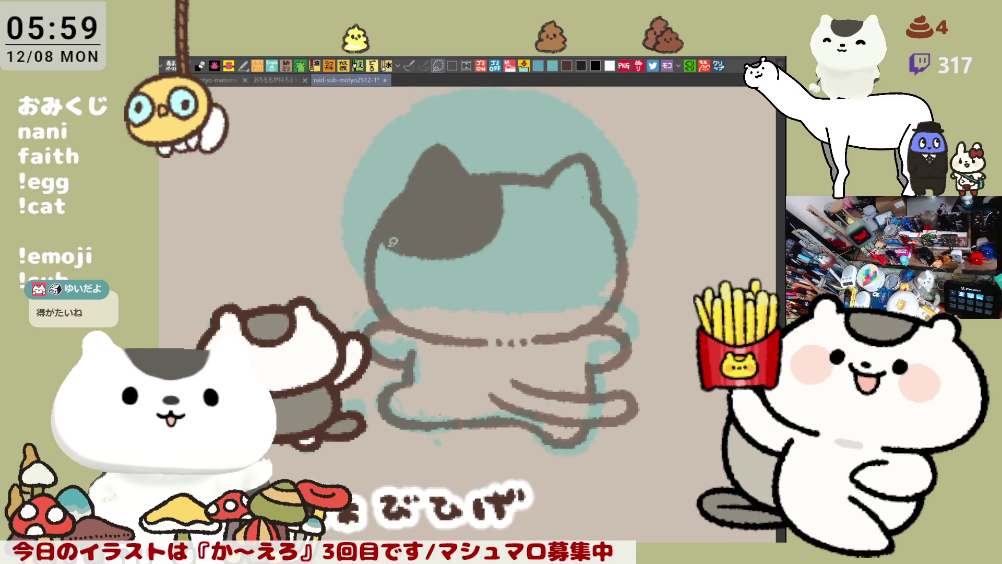
pyautogui.moveTo(368, 299)
pyautogui.mouseDown()
pyautogui.moveTo(406, 334)
pyautogui.moveTo(502, 356)
pyautogui.mouseUp()
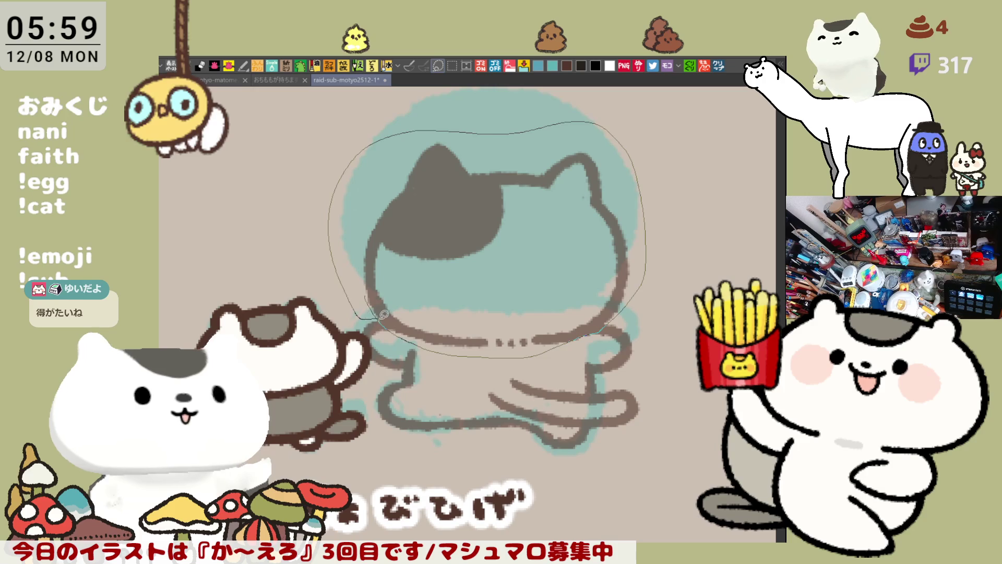
# Step: Squash the lassoed head from the top, shrink it from the top-left corner, nudge it up-left, then deselect
pyautogui.moveTo(384, 313); pyautogui.dragTo(384, 312)
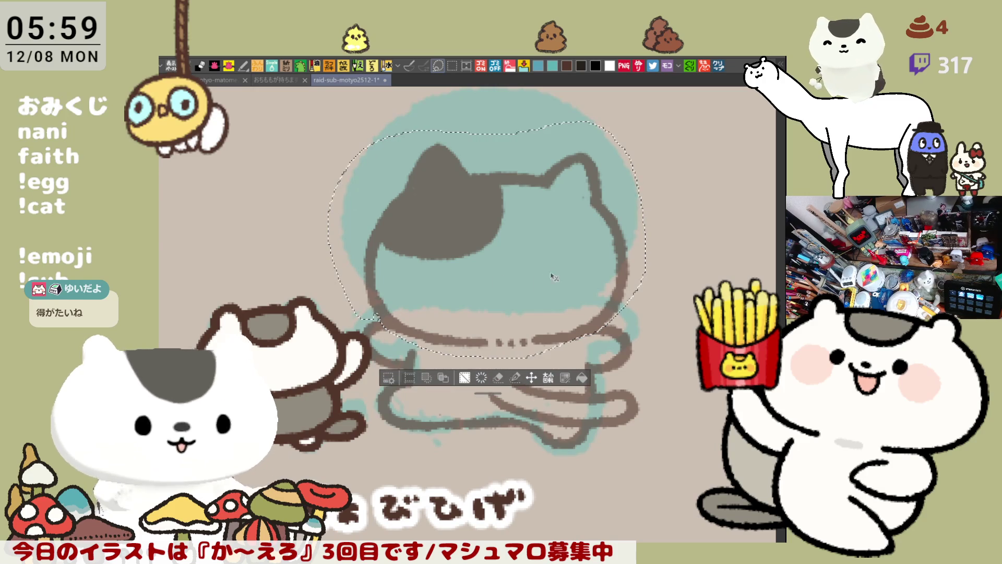
pyautogui.hotkey('ctrl', 't')
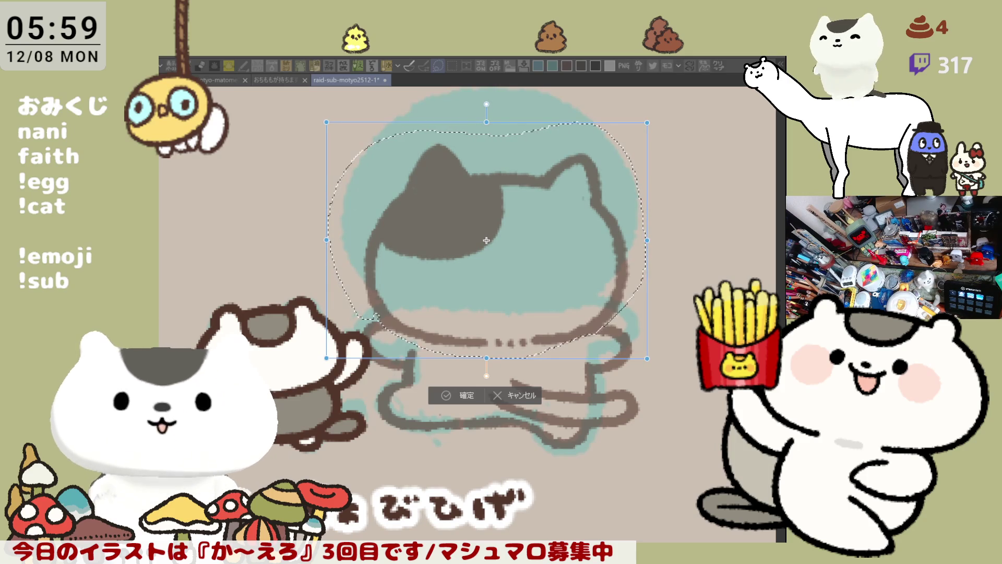
pyautogui.moveTo(486, 122); pyautogui.dragTo(487, 138)
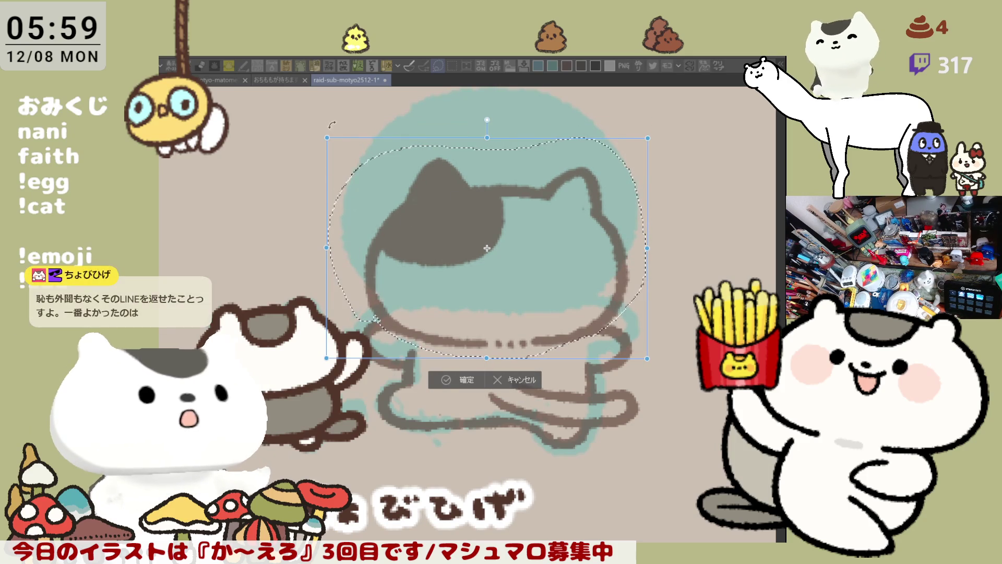
pyautogui.moveTo(327, 135); pyautogui.dragTo(335, 139)
pyautogui.moveTo(483, 209); pyautogui.dragTo(479, 206)
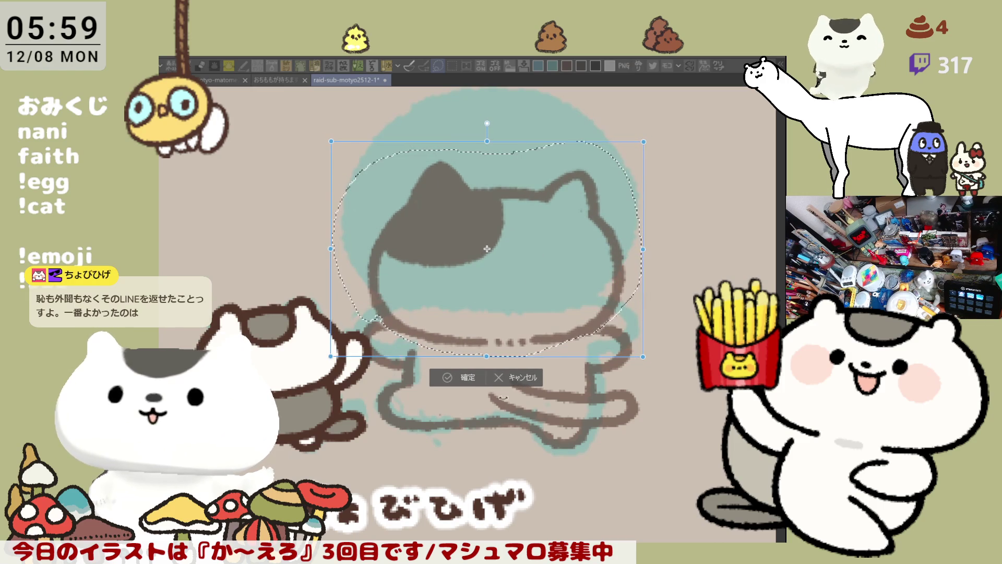
pyautogui.click(474, 382)
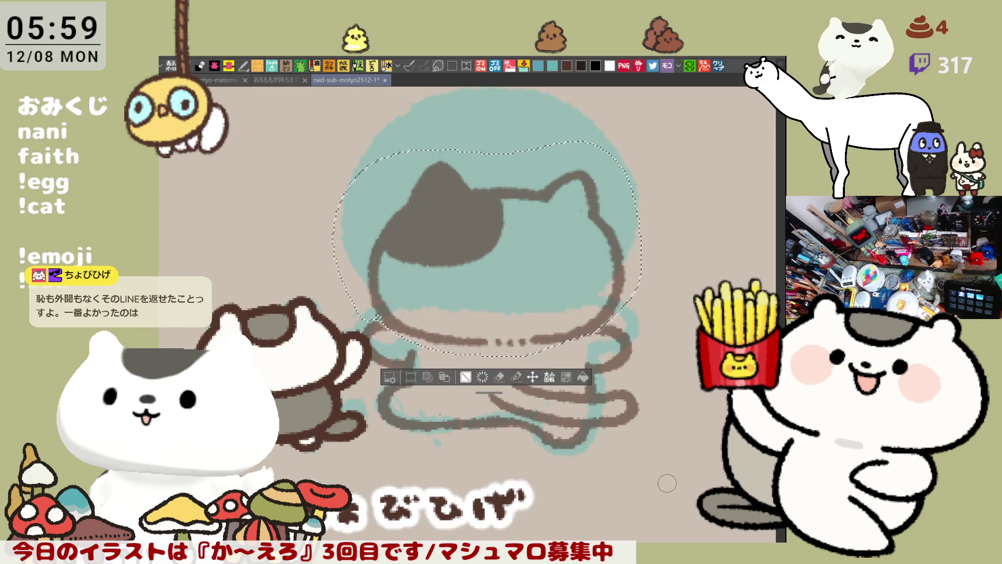
pyautogui.hotkey('ctrl', 'd')
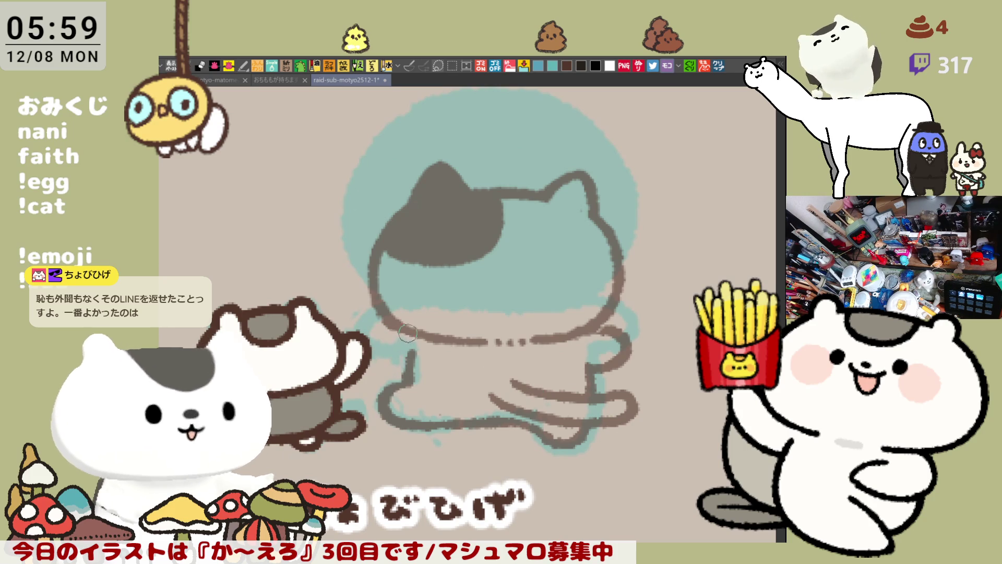
# Step: Redraw the cat's lower-left limb outline, retrying the curved strokes several times
pyautogui.moveTo(402, 323); pyautogui.dragTo(379, 365)
pyautogui.hotkey('ctrl', 'z')
pyautogui.moveTo(399, 319)
pyautogui.mouseDown()
pyautogui.moveTo(365, 348)
pyautogui.moveTo(405, 357)
pyautogui.mouseUp()
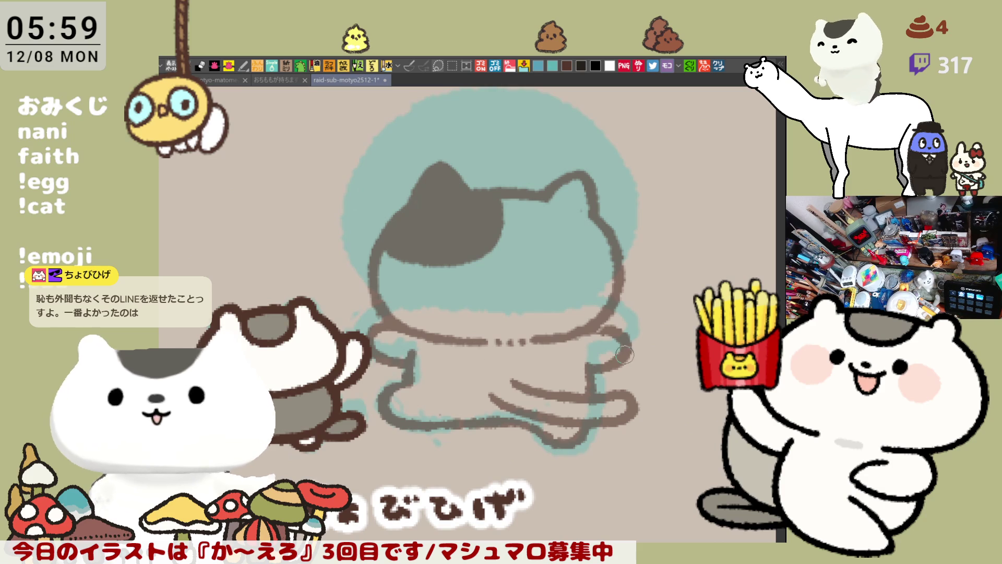
pyautogui.moveTo(623, 337)
pyautogui.mouseDown()
pyautogui.moveTo(596, 362)
pyautogui.moveTo(610, 344)
pyautogui.moveTo(603, 372)
pyautogui.moveTo(592, 366)
pyautogui.moveTo(623, 334)
pyautogui.moveTo(592, 339)
pyautogui.moveTo(600, 353)
pyautogui.moveTo(584, 376)
pyautogui.moveTo(590, 399)
pyautogui.mouseUp()
pyautogui.hotkey('ctrl', 'z')
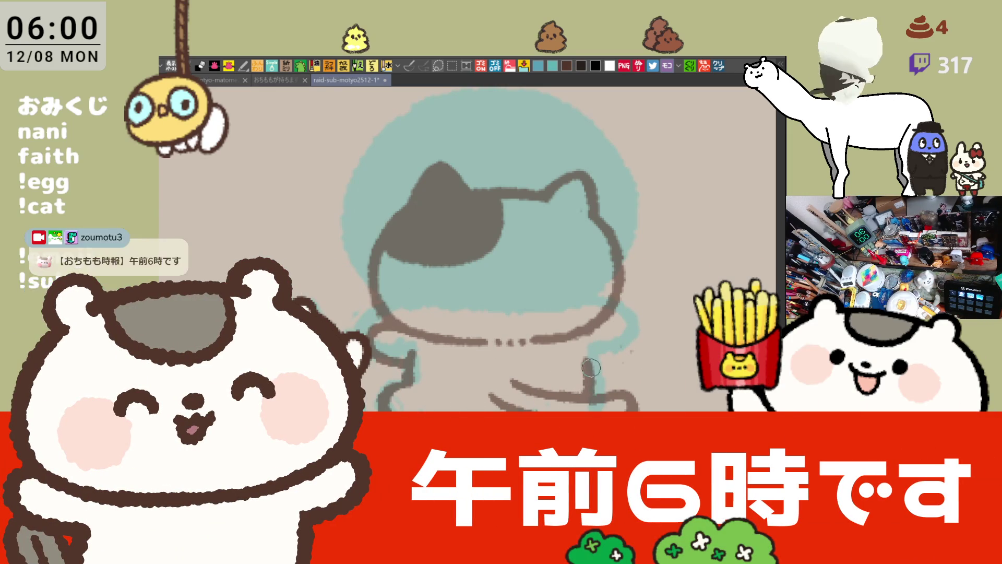
pyautogui.moveTo(419, 357); pyautogui.dragTo(397, 423)
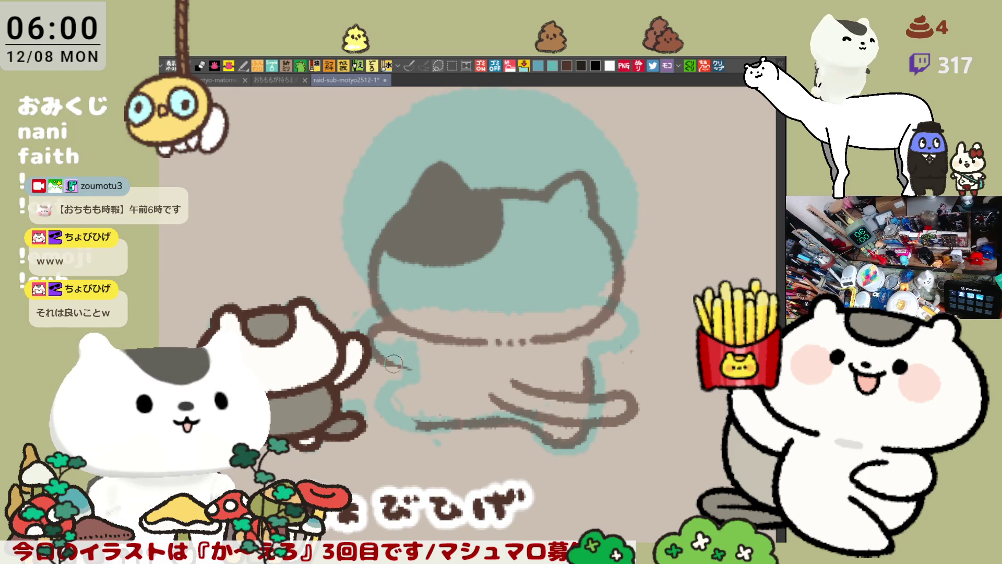
pyautogui.moveTo(373, 347)
pyautogui.mouseDown()
pyautogui.moveTo(417, 367)
pyautogui.moveTo(390, 401)
pyautogui.moveTo(420, 420)
pyautogui.mouseUp()
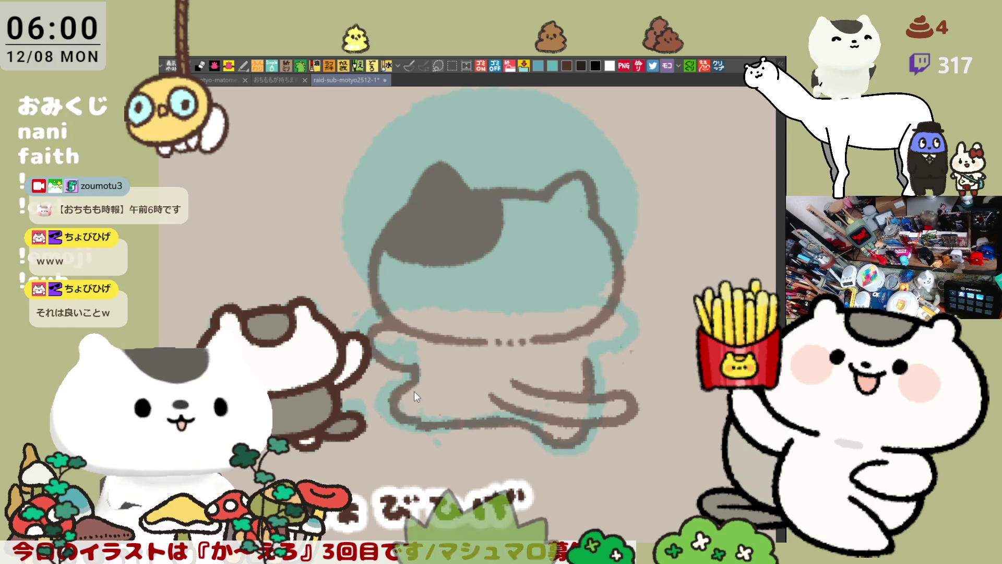
pyautogui.hotkey('ctrl', 'z')
pyautogui.moveTo(418, 377); pyautogui.dragTo(419, 423)
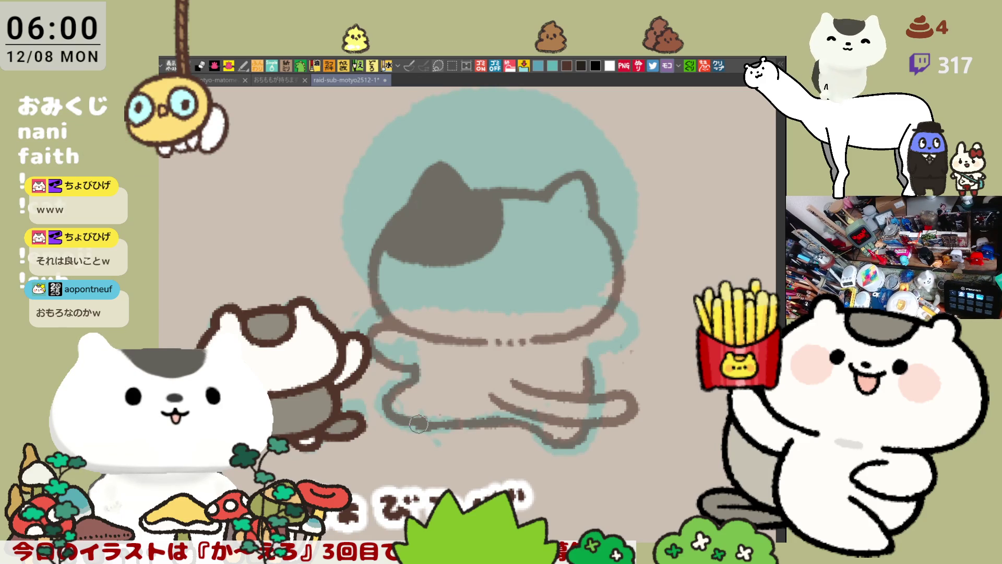
pyautogui.hotkey('ctrl', 'z')
pyautogui.moveTo(421, 377)
pyautogui.mouseDown()
pyautogui.moveTo(395, 392)
pyautogui.moveTo(424, 433)
pyautogui.moveTo(433, 418)
pyautogui.moveTo(389, 428)
pyautogui.moveTo(431, 412)
pyautogui.mouseUp()
pyautogui.hotkey('ctrl', 'z')
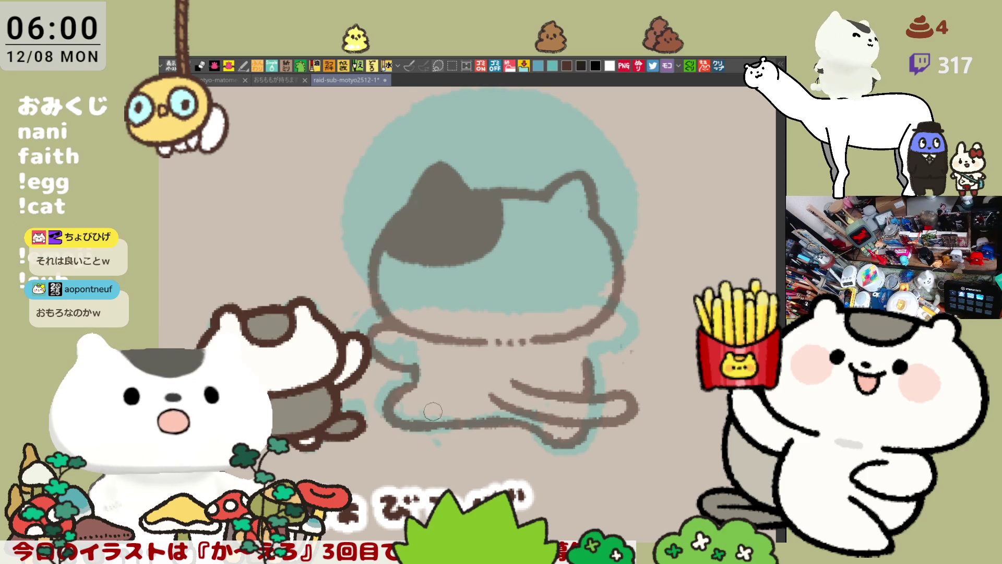
# Step: Try a short touch-up stroke on the cat's right outline
pyautogui.moveTo(624, 328); pyautogui.dragTo(608, 366)
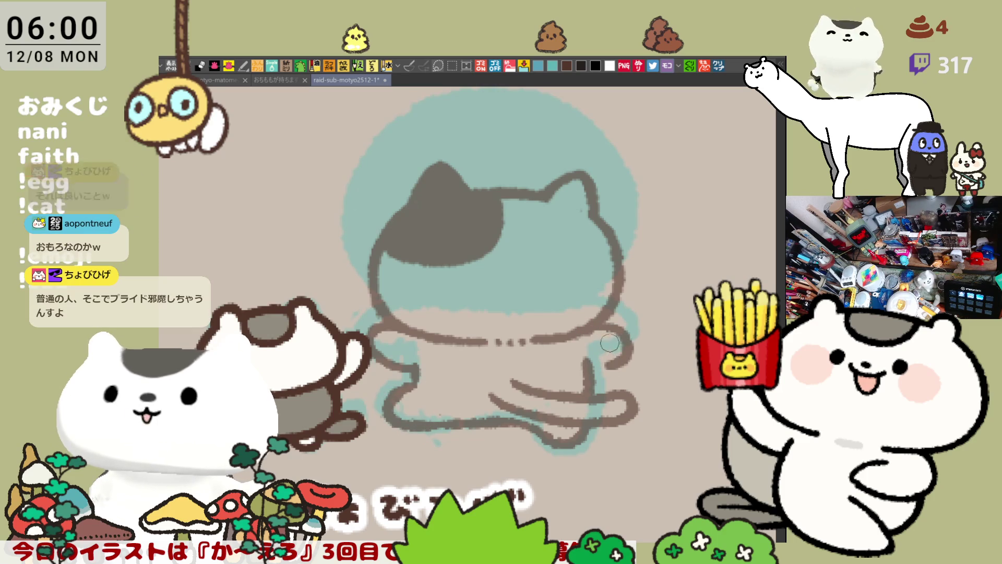
pyautogui.hotkey('ctrl', 'z')
pyautogui.moveTo(624, 321)
pyautogui.mouseDown()
pyautogui.moveTo(605, 339)
pyautogui.moveTo(610, 373)
pyautogui.moveTo(599, 359)
pyautogui.mouseUp()
pyautogui.hotkey('ctrl', 'z')
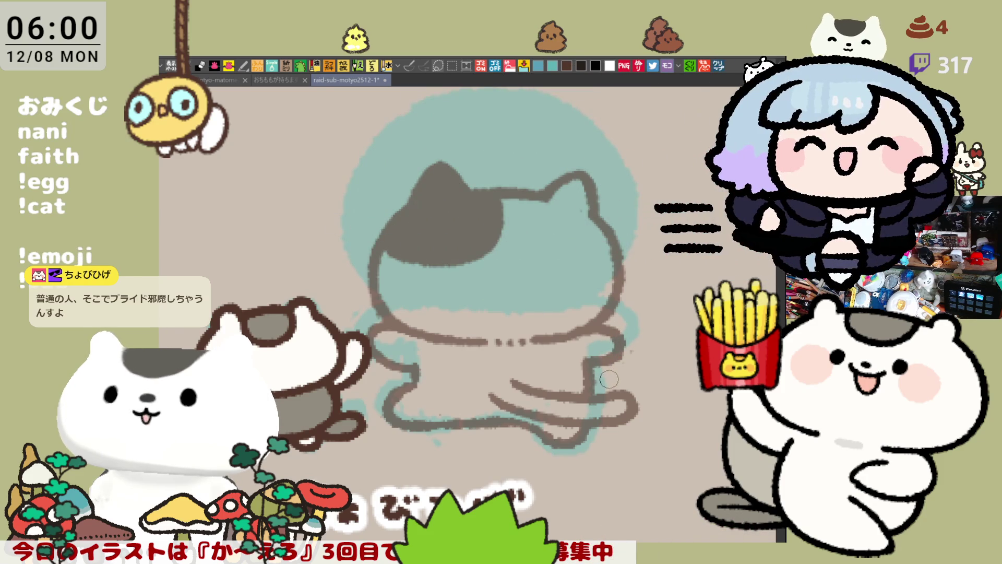
# Step: Lasso the tail and lower-leg lines and nudge them slightly left
pyautogui.press('m')
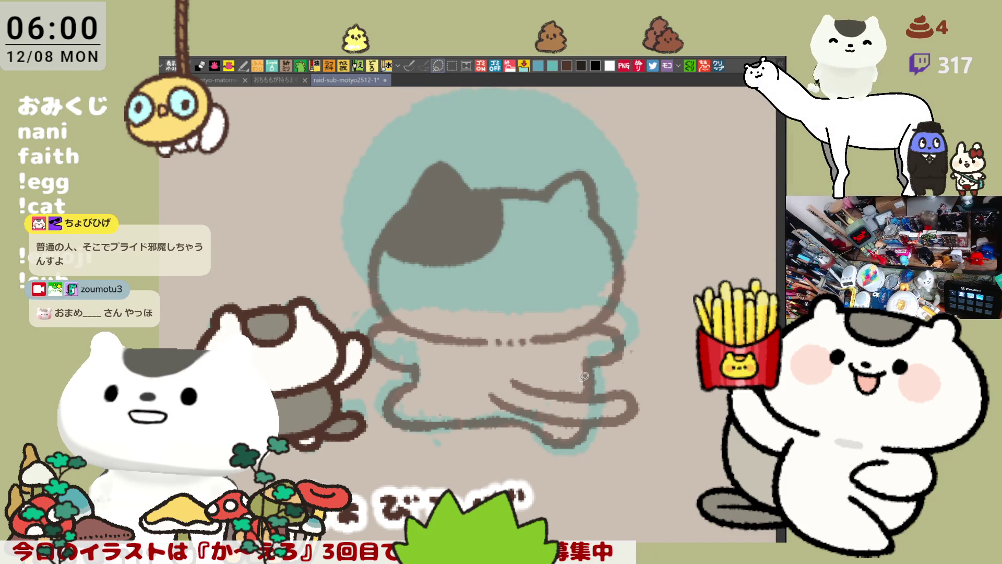
pyautogui.moveTo(498, 473)
pyautogui.mouseDown()
pyautogui.moveTo(472, 444)
pyautogui.moveTo(545, 354)
pyautogui.moveTo(671, 389)
pyautogui.moveTo(543, 466)
pyautogui.moveTo(564, 439)
pyautogui.mouseUp()
pyautogui.click(594, 490)
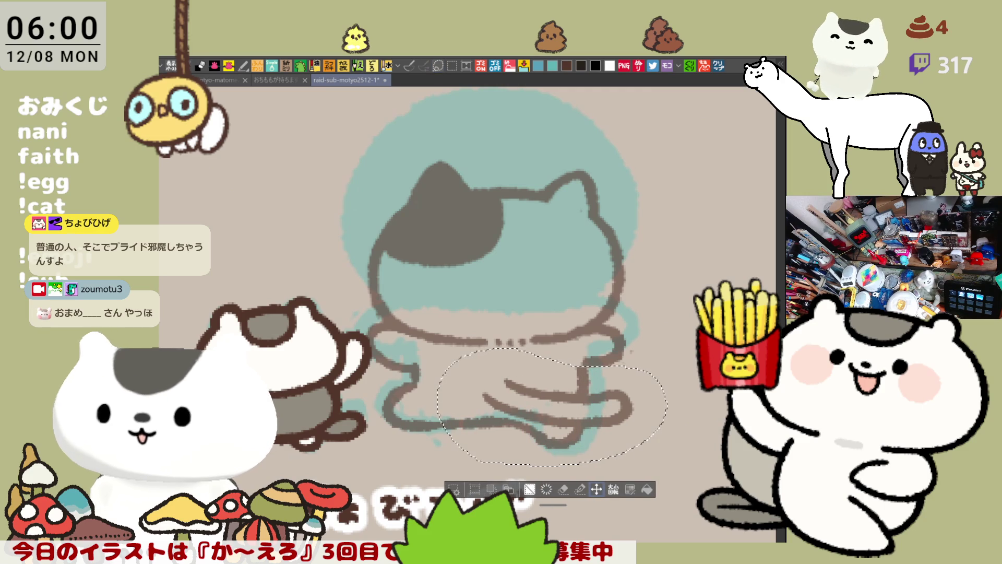
# Step: Deselect, darken the cat's lower-right brown edge, and erase the right cheek and ear outline
pyautogui.hotkey('ctrl', 'd')
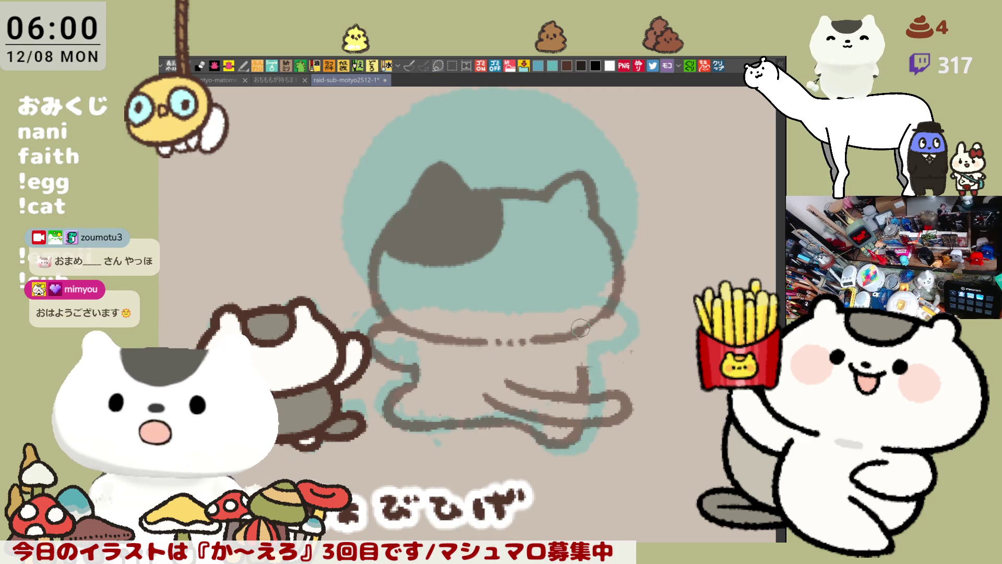
pyautogui.moveTo(602, 329)
pyautogui.mouseDown()
pyautogui.moveTo(585, 360)
pyautogui.moveTo(574, 341)
pyautogui.moveTo(584, 369)
pyautogui.mouseUp()
pyautogui.moveTo(609, 303); pyautogui.dragTo(579, 330)
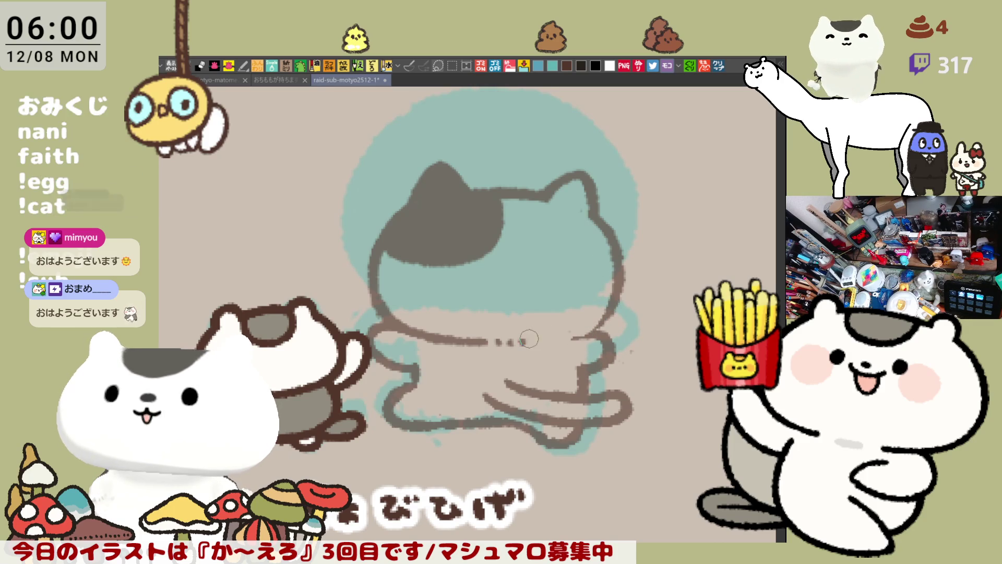
pyautogui.moveTo(614, 243)
pyautogui.mouseDown()
pyautogui.moveTo(608, 233)
pyautogui.moveTo(618, 305)
pyautogui.moveTo(600, 293)
pyautogui.mouseUp()
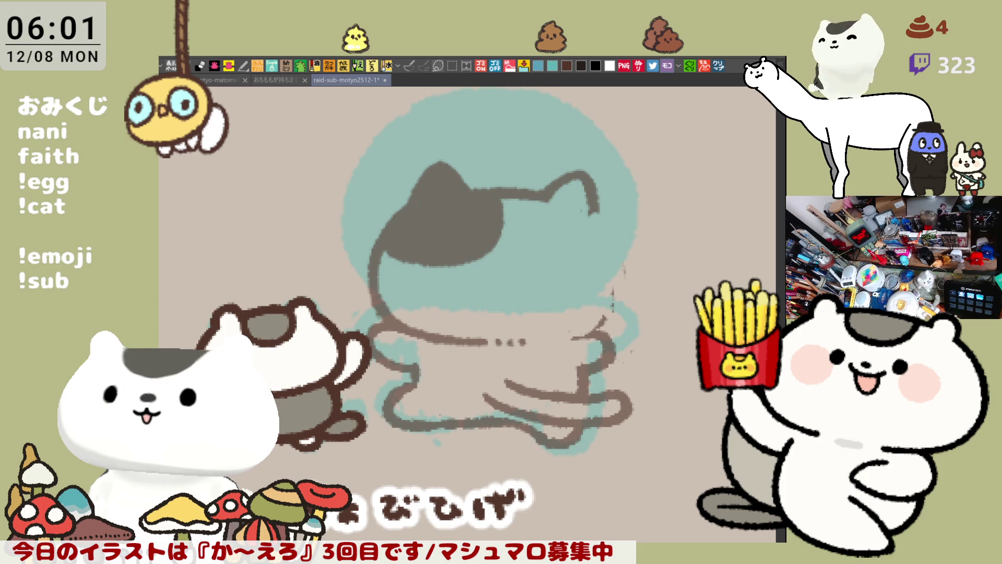
# Step: Redraw the right side of the head outline from the ear down in brown
pyautogui.moveTo(602, 228); pyautogui.dragTo(642, 186)
pyautogui.moveTo(660, 219); pyautogui.dragTo(656, 257)
pyautogui.hotkey('ctrl', 'z')
pyautogui.hotkey('ctrl', 'z')
pyautogui.hotkey('ctrl', 'z')
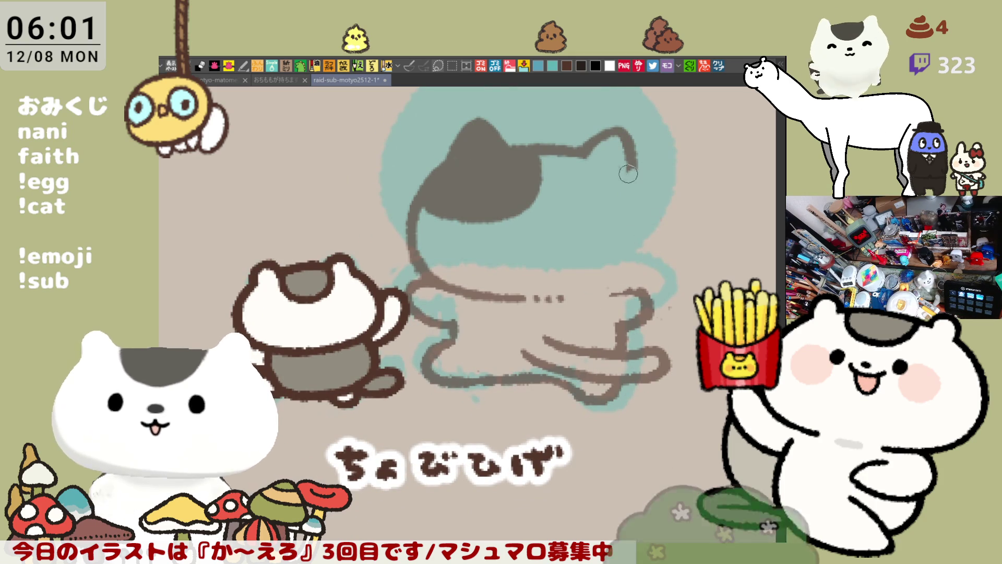
pyautogui.moveTo(629, 174); pyautogui.dragTo(659, 251)
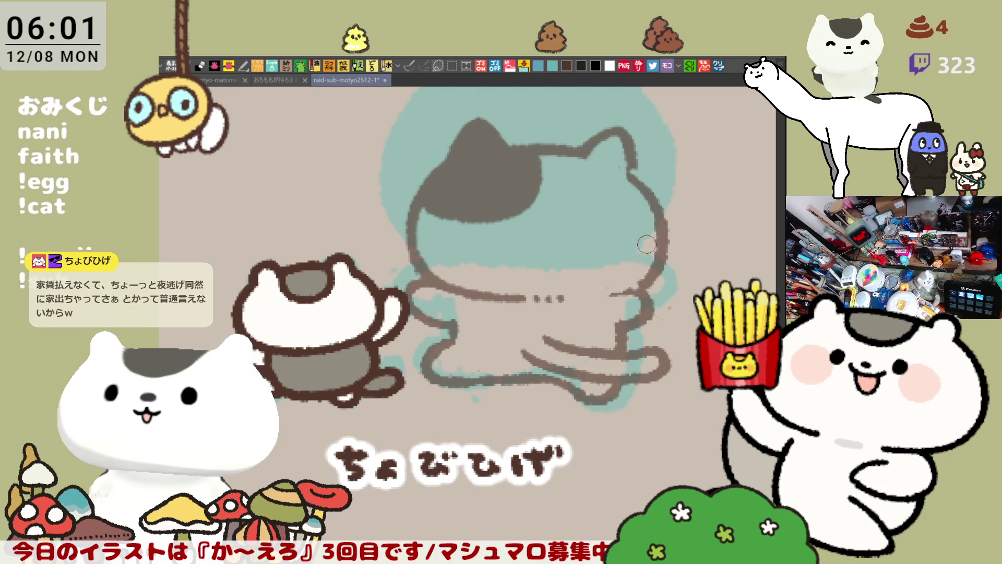
pyautogui.hotkey('ctrl', 'z')
pyautogui.moveTo(613, 164)
pyautogui.mouseDown()
pyautogui.moveTo(652, 235)
pyautogui.moveTo(655, 266)
pyautogui.moveTo(645, 183)
pyautogui.moveTo(616, 289)
pyautogui.mouseUp()
pyautogui.hotkey('ctrl', 'z')
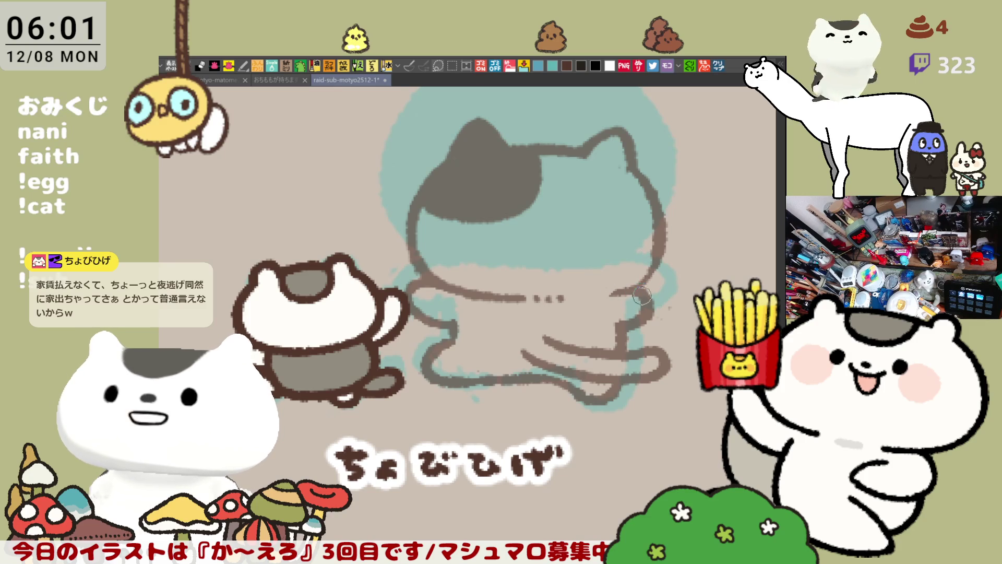
pyautogui.moveTo(652, 251); pyautogui.dragTo(630, 286)
pyautogui.moveTo(654, 246); pyautogui.dragTo(641, 282)
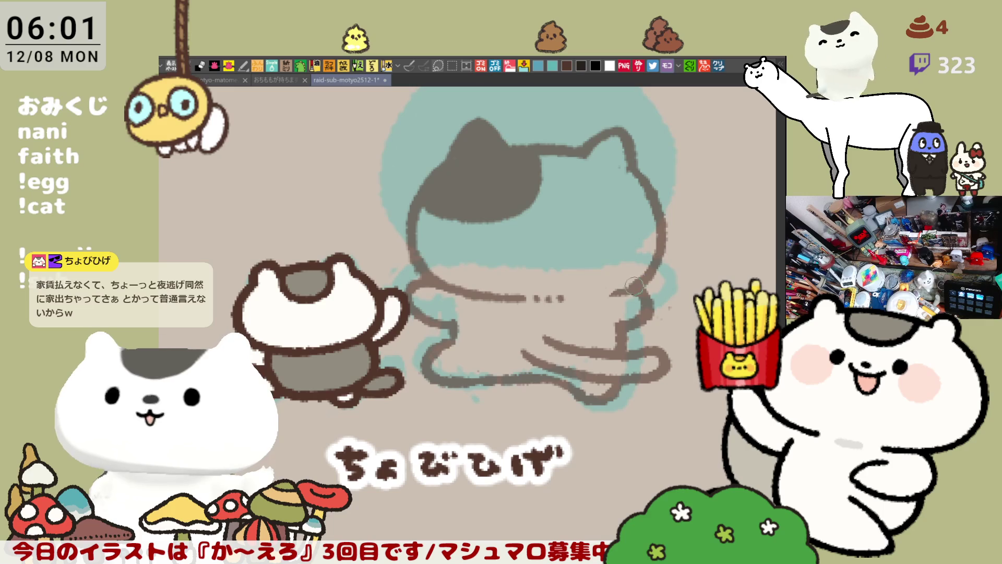
# Step: Add a brown curve near the cat's tail
pyautogui.moveTo(602, 305); pyautogui.dragTo(578, 285)
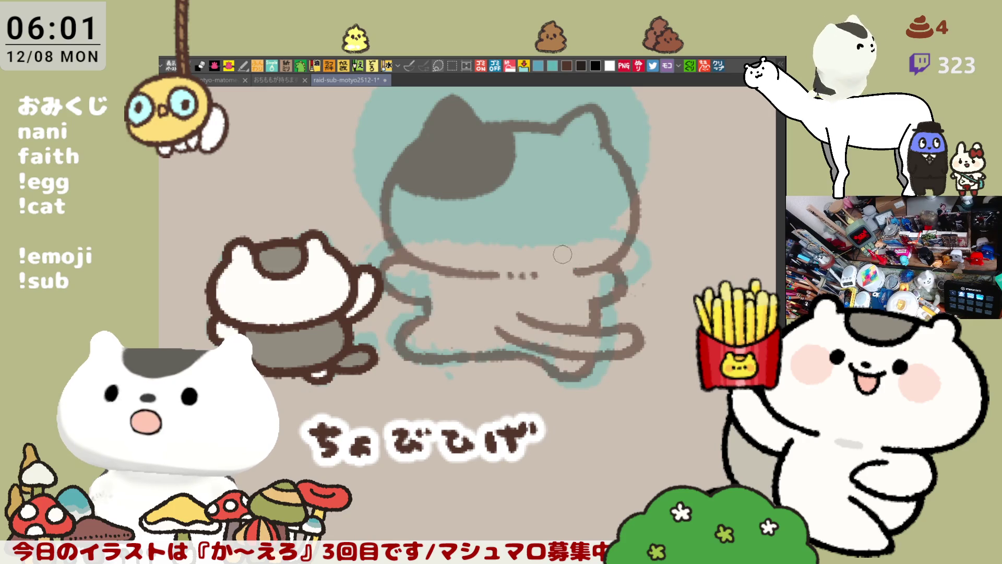
pyautogui.scroll(3, 567, 256)
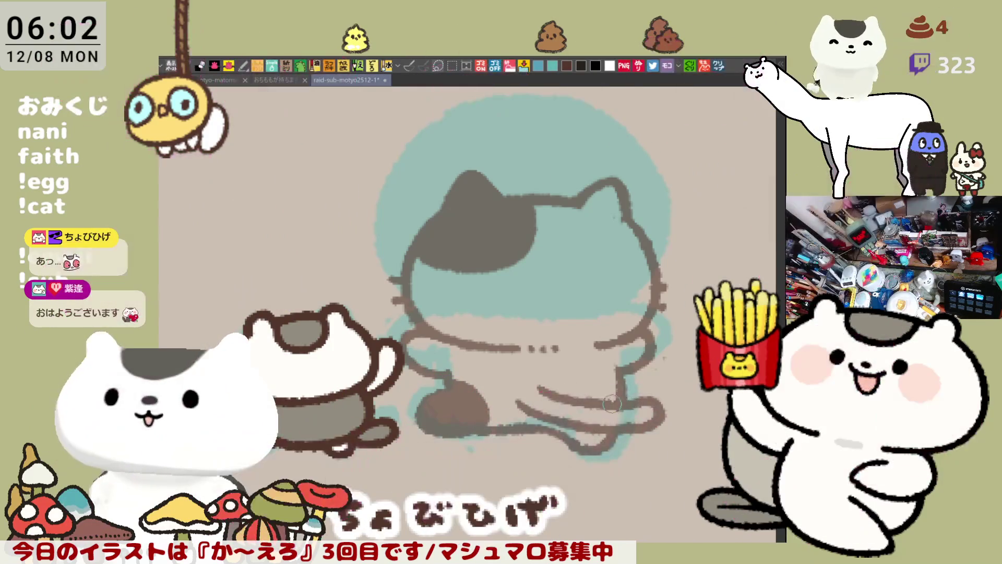
pyautogui.moveTo(603, 430)
pyautogui.mouseDown()
pyautogui.moveTo(624, 412)
pyautogui.moveTo(644, 417)
pyautogui.moveTo(629, 401)
pyautogui.mouseUp()
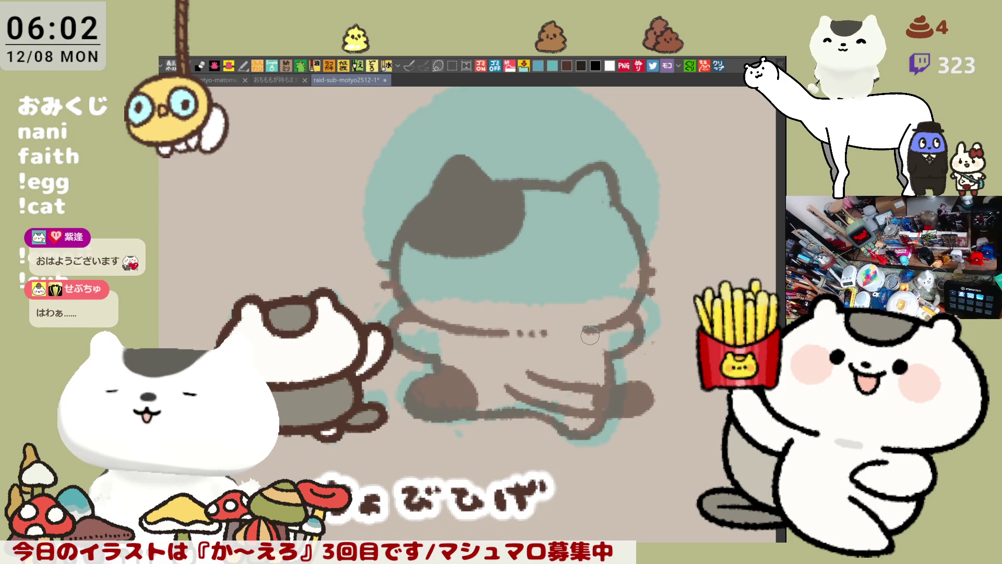
# Step: Join the belly line to the lower leg with a short stroke
pyautogui.moveTo(589, 334); pyautogui.dragTo(570, 329)
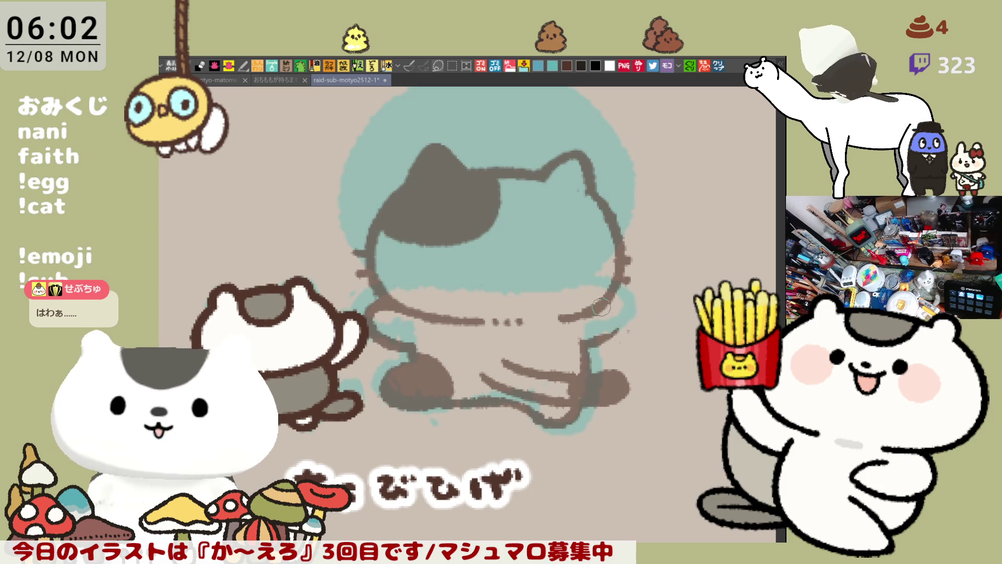
pyautogui.moveTo(616, 311)
pyautogui.mouseDown()
pyautogui.moveTo(623, 326)
pyautogui.moveTo(613, 317)
pyautogui.mouseUp()
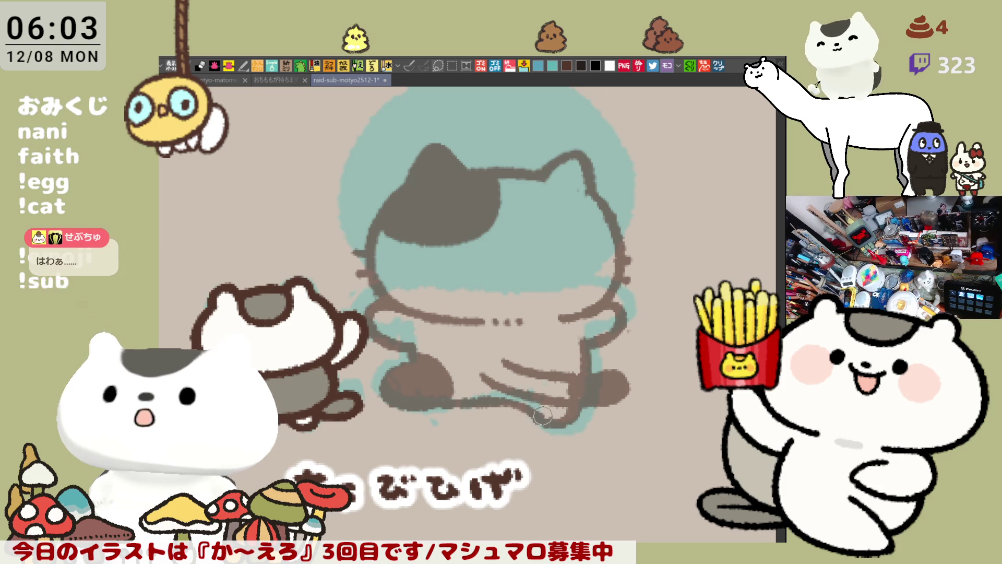
pyautogui.moveTo(556, 418)
pyautogui.mouseDown()
pyautogui.moveTo(539, 387)
pyautogui.moveTo(561, 372)
pyautogui.mouseUp()
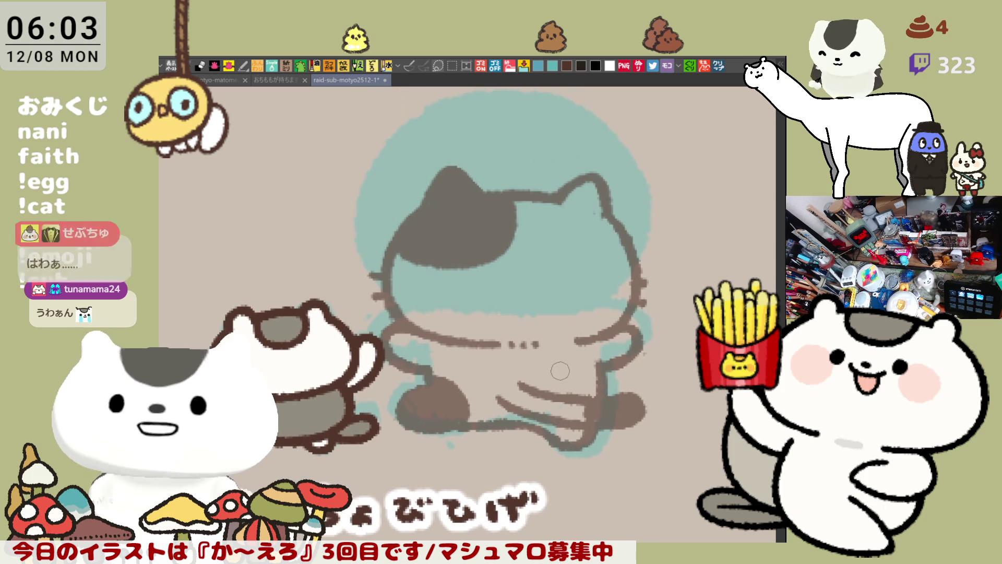
# Step: Scale the whole cat drawing down slightly, move it lower, and commit the transform
pyautogui.press('m')
pyautogui.moveTo(700, 499)
pyautogui.mouseDown()
pyautogui.moveTo(448, 166)
pyautogui.moveTo(291, 124)
pyautogui.mouseUp()
pyautogui.hotkey('ctrl', 't')
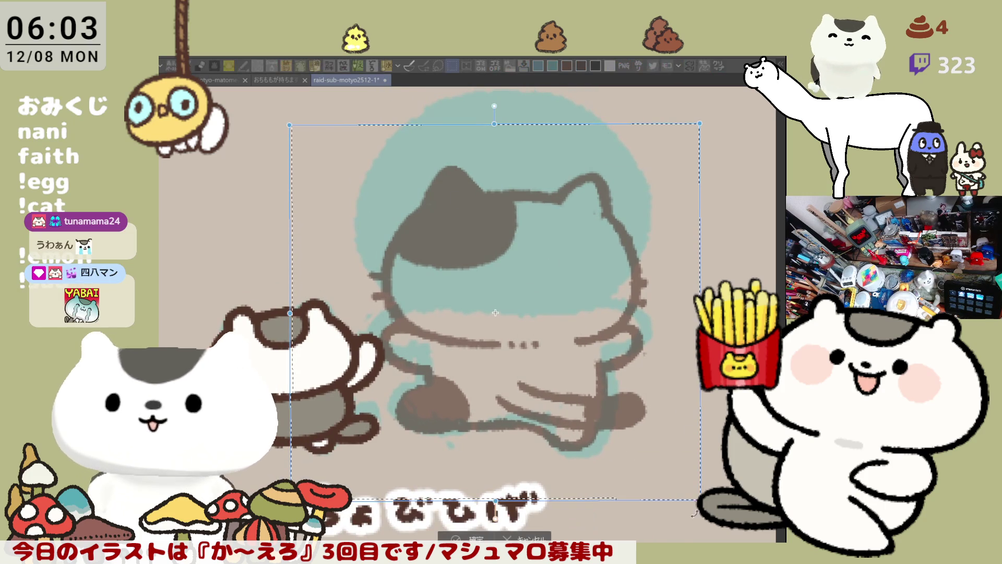
pyautogui.moveTo(700, 499); pyautogui.dragTo(681, 482)
pyautogui.moveTo(577, 443); pyautogui.dragTo(579, 461)
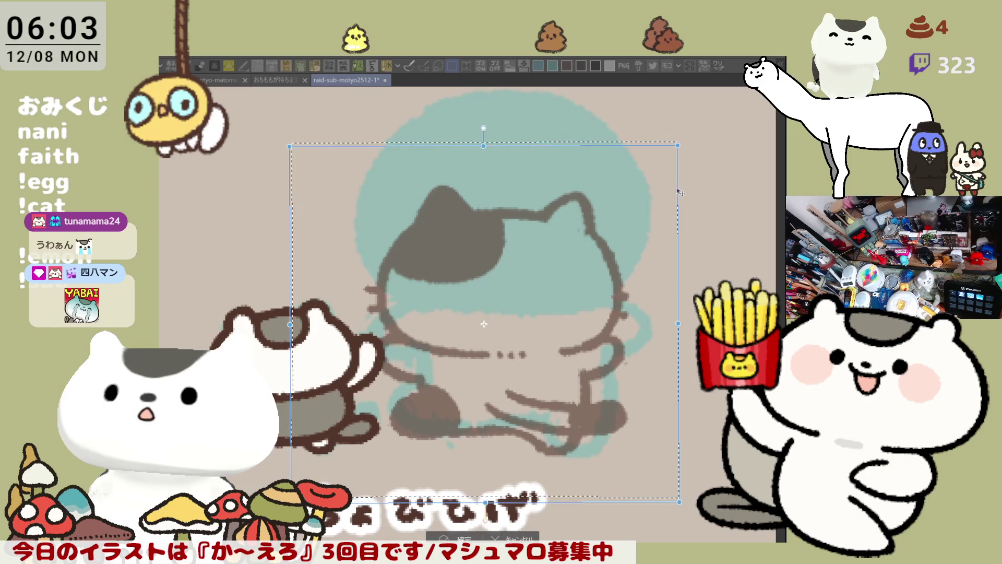
pyautogui.click(479, 533)
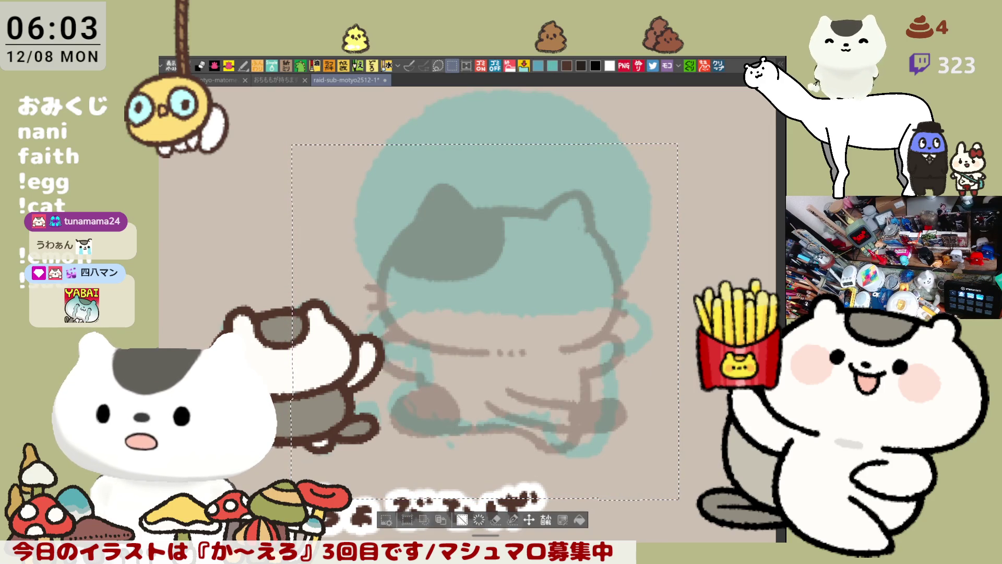
pyautogui.hotkey('ctrl', 'd')
pyautogui.moveTo(645, 379); pyautogui.dragTo(618, 377)
# Step: Zoom in and trace the cat's left ear in dark brown, retrying the strokes
pyautogui.scroll(3, 618, 376)
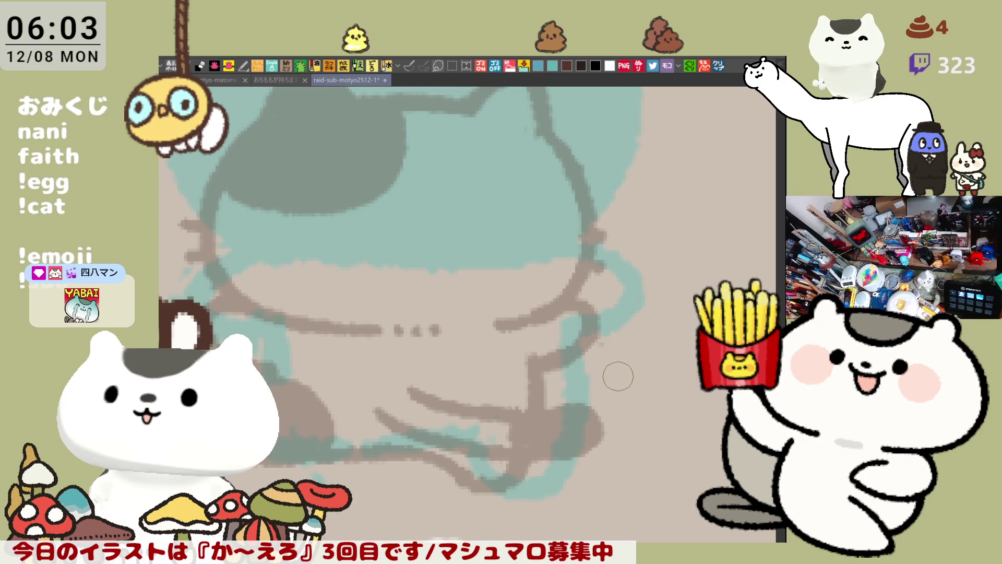
pyautogui.scroll(2, 416, 297)
pyautogui.moveTo(400, 194)
pyautogui.mouseDown()
pyautogui.moveTo(369, 237)
pyautogui.moveTo(410, 188)
pyautogui.moveTo(371, 243)
pyautogui.mouseUp()
pyautogui.hotkey('ctrl', 'z')
pyautogui.hotkey('ctrl', 'z')
pyautogui.moveTo(413, 178); pyautogui.dragTo(465, 229)
pyautogui.hotkey('ctrl', 'z')
pyautogui.moveTo(397, 183); pyautogui.dragTo(458, 223)
pyautogui.hotkey('ctrl', 'z')
pyautogui.moveTo(399, 180)
pyautogui.mouseDown()
pyautogui.moveTo(456, 217)
pyautogui.moveTo(555, 223)
pyautogui.mouseUp()
pyautogui.hotkey('ctrl', 'z')
pyautogui.moveTo(443, 220); pyautogui.dragTo(554, 223)
pyautogui.hotkey('ctrl', 'z')
pyautogui.hotkey('ctrl', 'z')
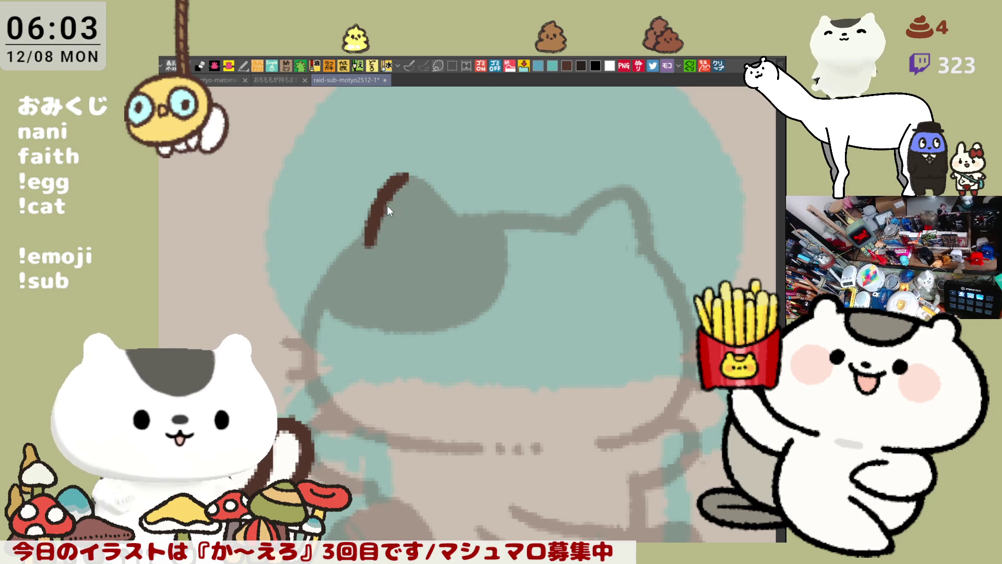
# Step: Draw the left ear arc and the line across the top of the head
pyautogui.hotkey('ctrl', 'z')
pyautogui.moveTo(370, 235)
pyautogui.mouseDown()
pyautogui.moveTo(446, 206)
pyautogui.moveTo(453, 219)
pyautogui.mouseUp()
pyautogui.hotkey('ctrl', 'z')
pyautogui.moveTo(370, 237)
pyautogui.mouseDown()
pyautogui.moveTo(452, 208)
pyautogui.moveTo(460, 228)
pyautogui.moveTo(374, 213)
pyautogui.moveTo(459, 225)
pyautogui.mouseUp()
pyautogui.hotkey('ctrl', 'z')
pyautogui.hotkey('ctrl', 'z')
pyautogui.moveTo(361, 240)
pyautogui.mouseDown()
pyautogui.moveTo(415, 175)
pyautogui.moveTo(463, 225)
pyautogui.moveTo(577, 229)
pyautogui.mouseUp()
pyautogui.hotkey('ctrl', 'z')
pyautogui.moveTo(444, 221); pyautogui.dragTo(580, 219)
pyautogui.hotkey('ctrl', 'z')
pyautogui.moveTo(443, 219); pyautogui.dragTo(582, 221)
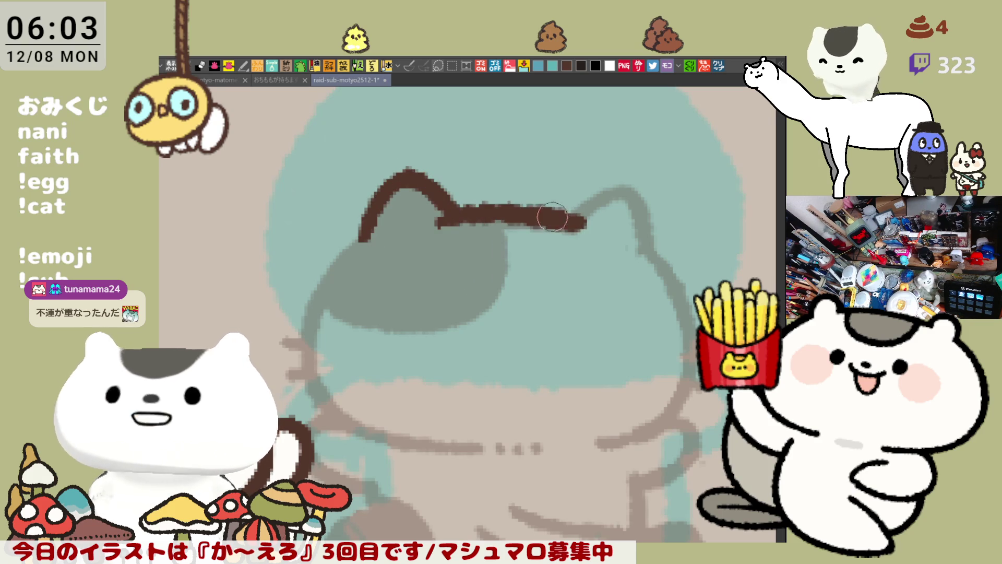
pyautogui.hotkey('ctrl', 'z')
pyautogui.moveTo(457, 217); pyautogui.dragTo(578, 219)
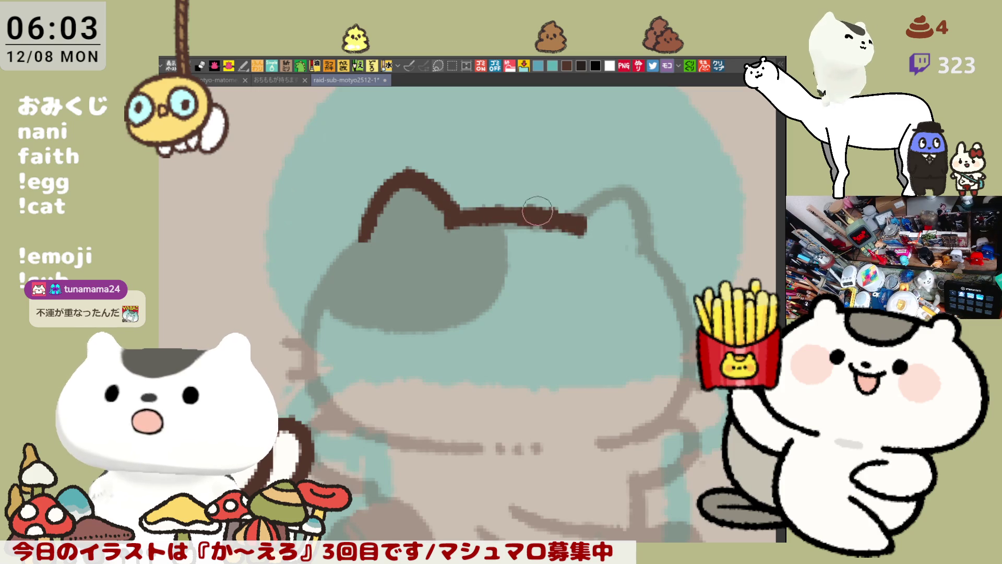
pyautogui.hotkey('ctrl', 'z')
pyautogui.moveTo(448, 221); pyautogui.dragTo(579, 219)
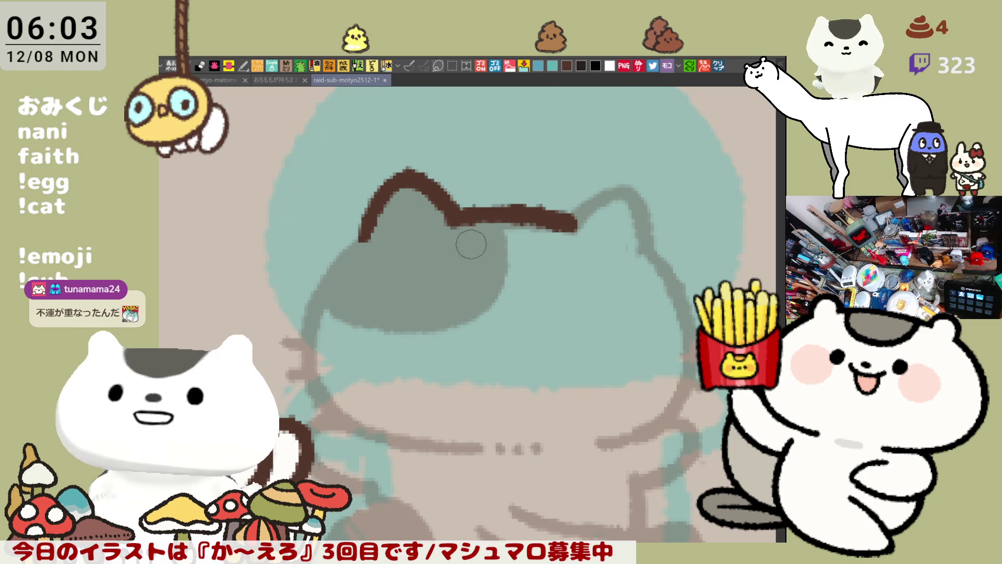
# Step: Flip the view and trace the second ear, joining its peak to the head line
pyautogui.press('h')
pyautogui.moveTo(391, 229); pyautogui.dragTo(495, 240)
pyautogui.moveTo(383, 189)
pyautogui.mouseDown()
pyautogui.moveTo(368, 245)
pyautogui.moveTo(349, 258)
pyautogui.mouseUp()
pyautogui.moveTo(385, 188); pyautogui.dragTo(444, 225)
pyautogui.moveTo(379, 298)
pyautogui.mouseDown()
pyautogui.moveTo(391, 272)
pyautogui.moveTo(382, 247)
pyautogui.mouseUp()
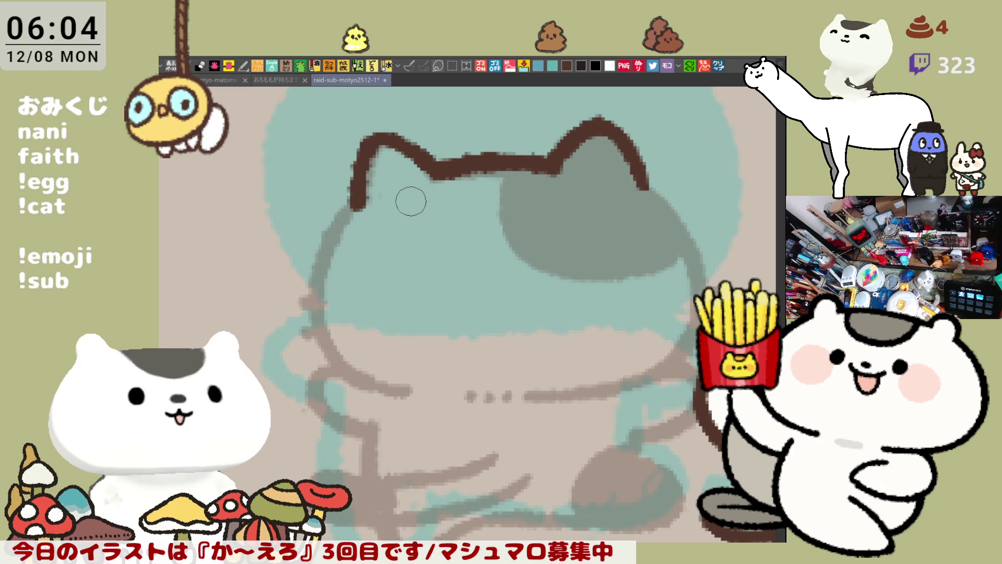
pyautogui.hotkey('ctrl', 'z')
pyautogui.hotkey('ctrl', 'z')
pyautogui.moveTo(387, 135); pyautogui.dragTo(354, 201)
pyautogui.moveTo(388, 136); pyautogui.dragTo(446, 173)
pyautogui.hotkey('ctrl', 'z')
pyautogui.moveTo(386, 131); pyautogui.dragTo(449, 172)
pyautogui.hotkey('ctrl', 'z')
pyautogui.moveTo(376, 139)
pyautogui.mouseDown()
pyautogui.moveTo(382, 130)
pyautogui.moveTo(446, 173)
pyautogui.mouseUp()
pyautogui.hotkey('ctrl', 'z')
pyautogui.moveTo(383, 128); pyautogui.dragTo(439, 167)
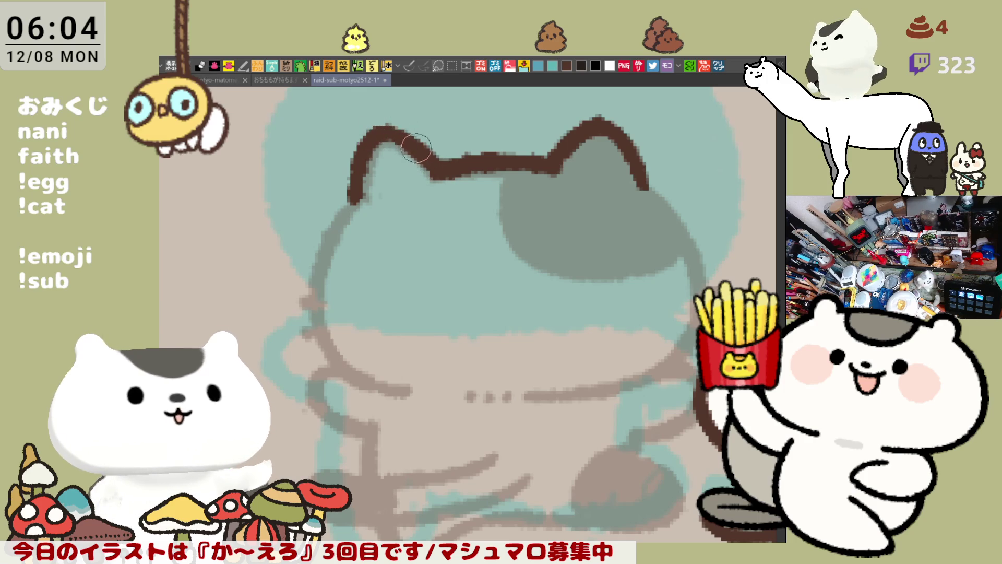
pyautogui.moveTo(375, 134)
pyautogui.mouseDown()
pyautogui.moveTo(417, 148)
pyautogui.moveTo(437, 186)
pyautogui.moveTo(421, 151)
pyautogui.moveTo(444, 169)
pyautogui.mouseUp()
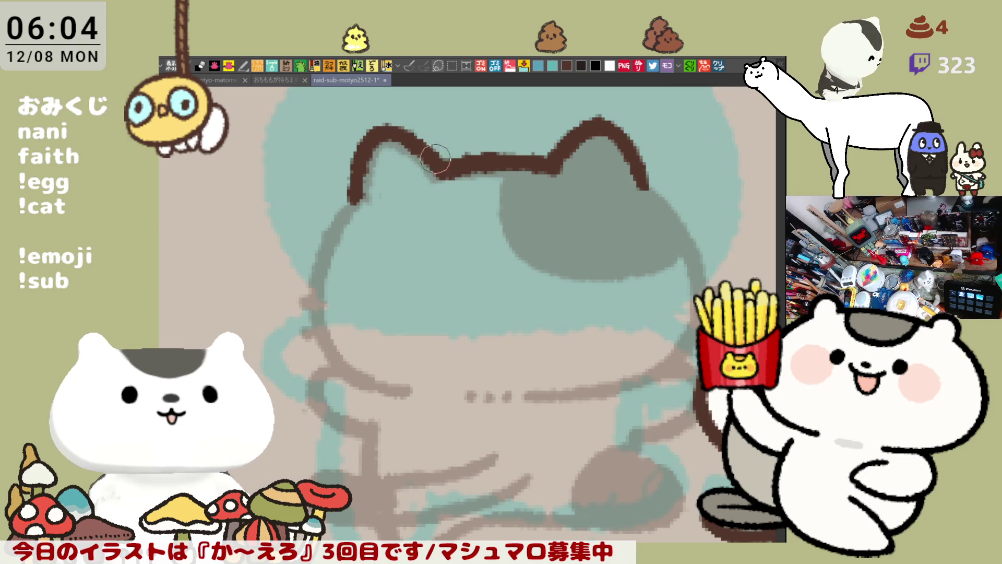
# Step: Ink the cat head's left side from the ear down, then darken the lower curve toward the chin
pyautogui.moveTo(470, 208); pyautogui.dragTo(441, 213)
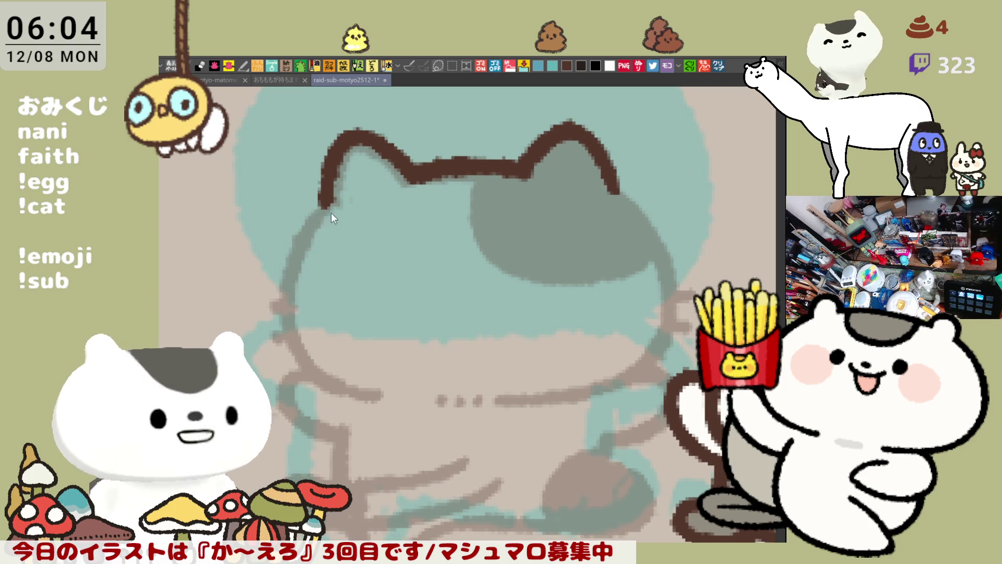
pyautogui.moveTo(328, 208)
pyautogui.mouseDown()
pyautogui.moveTo(286, 280)
pyautogui.moveTo(285, 334)
pyautogui.moveTo(292, 251)
pyautogui.moveTo(287, 347)
pyautogui.mouseUp()
pyautogui.hotkey('ctrl', 'z')
pyautogui.hotkey('ctrl', 'z')
pyautogui.moveTo(331, 201); pyautogui.dragTo(287, 337)
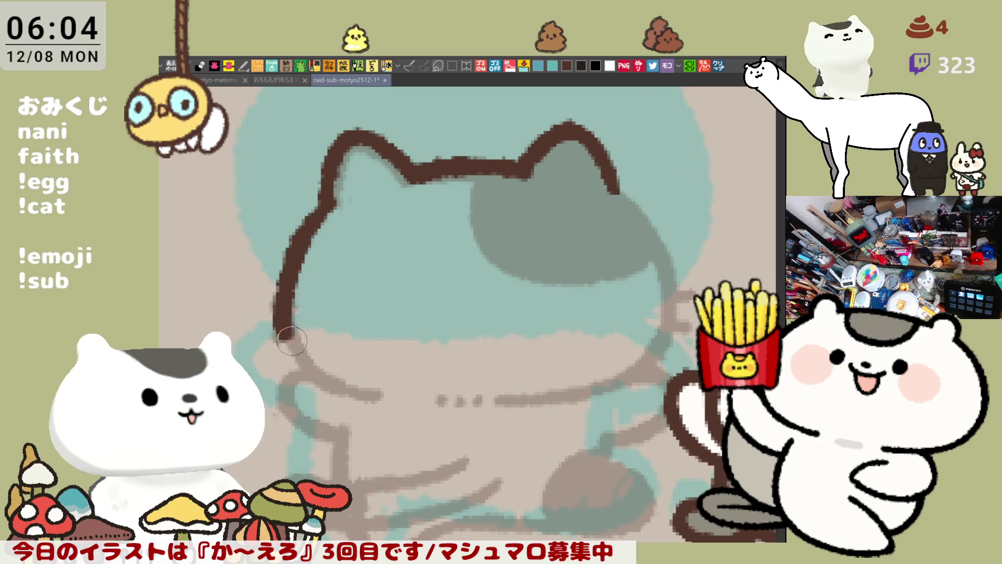
pyautogui.hotkey('ctrl', 'z')
pyautogui.moveTo(336, 212)
pyautogui.mouseDown()
pyautogui.moveTo(287, 301)
pyautogui.moveTo(301, 347)
pyautogui.moveTo(338, 399)
pyautogui.mouseUp()
pyautogui.hotkey('ctrl', 'z')
pyautogui.moveTo(301, 349); pyautogui.dragTo(374, 397)
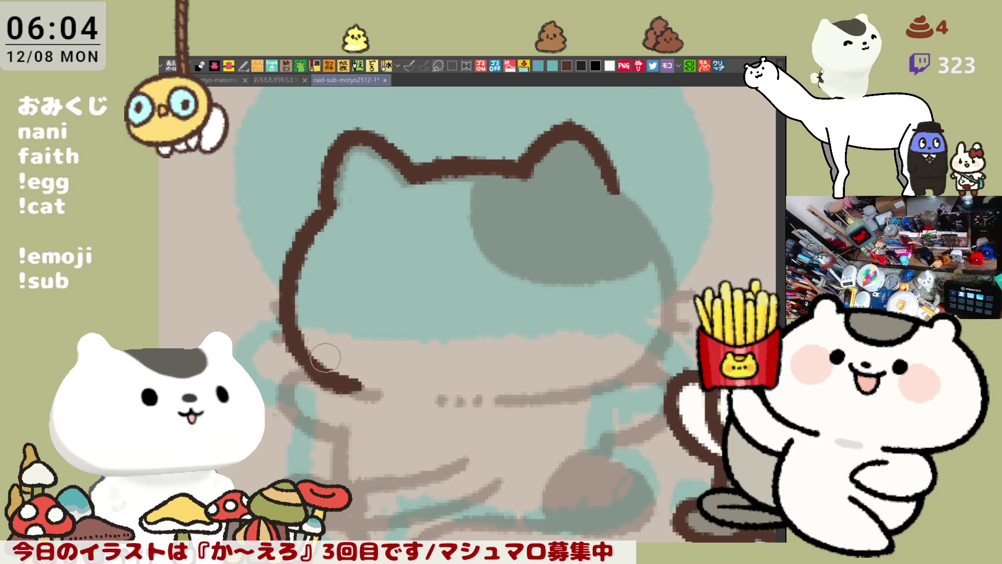
pyautogui.hotkey('ctrl', 'z')
pyautogui.moveTo(302, 349); pyautogui.dragTo(378, 386)
pyautogui.hotkey('ctrl', 'z')
pyautogui.moveTo(302, 348); pyautogui.dragTo(420, 403)
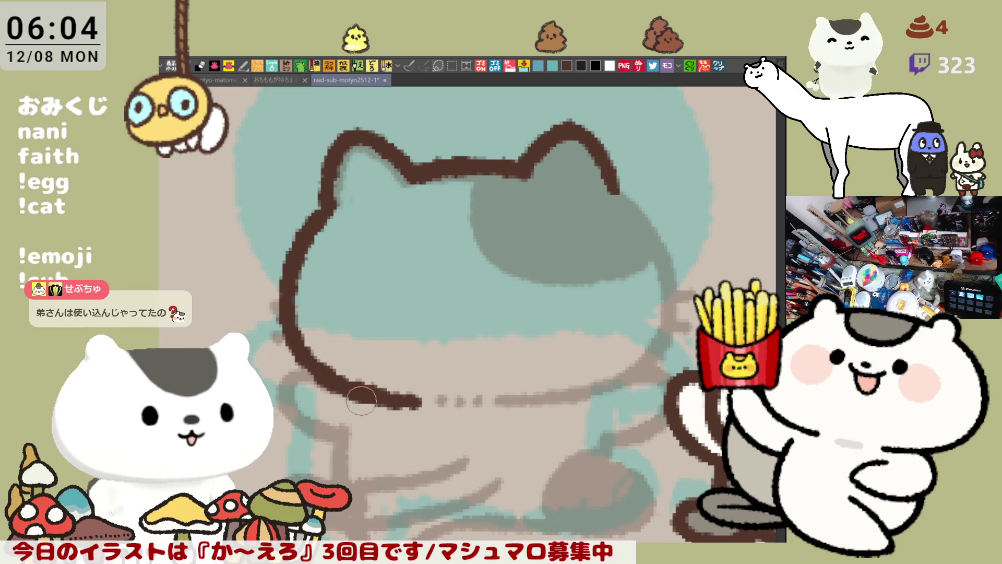
pyautogui.moveTo(337, 379); pyautogui.dragTo(419, 403)
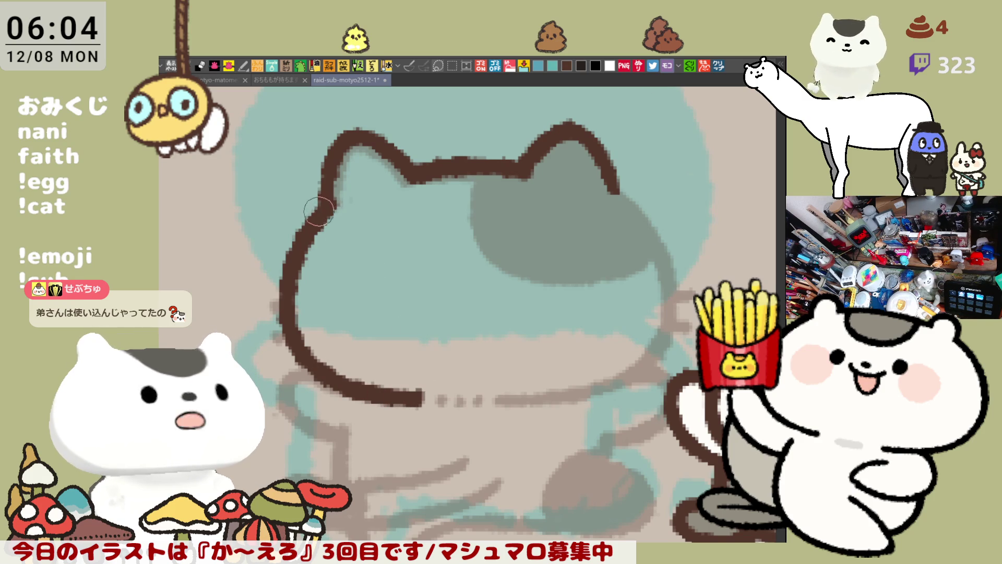
# Step: Re-ink the left ear, flip the canvas horizontally, and redraw the head's left outline down the cheek
pyautogui.moveTo(340, 151); pyautogui.dragTo(326, 200)
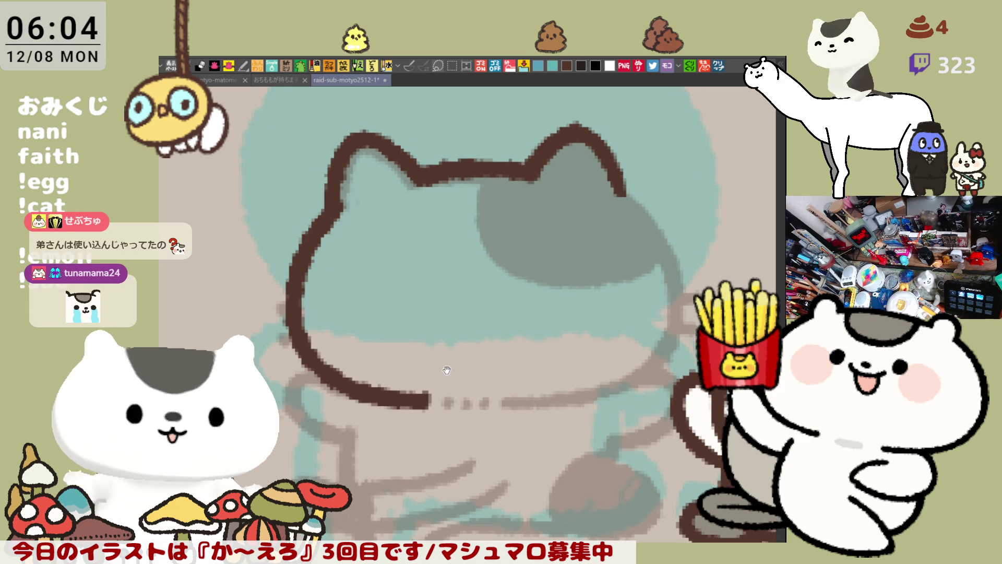
pyautogui.press('h')
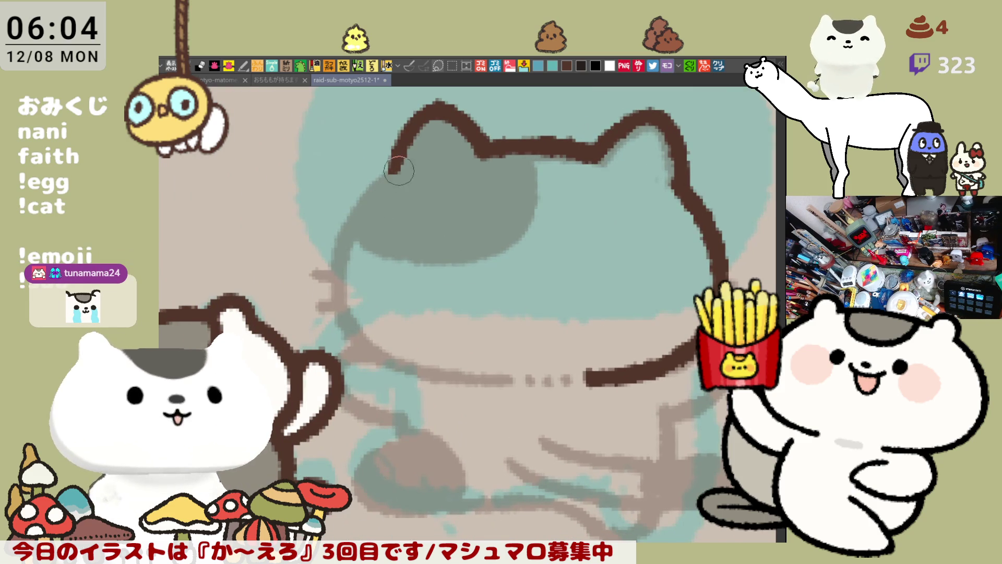
pyautogui.moveTo(395, 174); pyautogui.dragTo(338, 265)
pyautogui.hotkey('ctrl', 'z')
pyautogui.moveTo(394, 173); pyautogui.dragTo(345, 253)
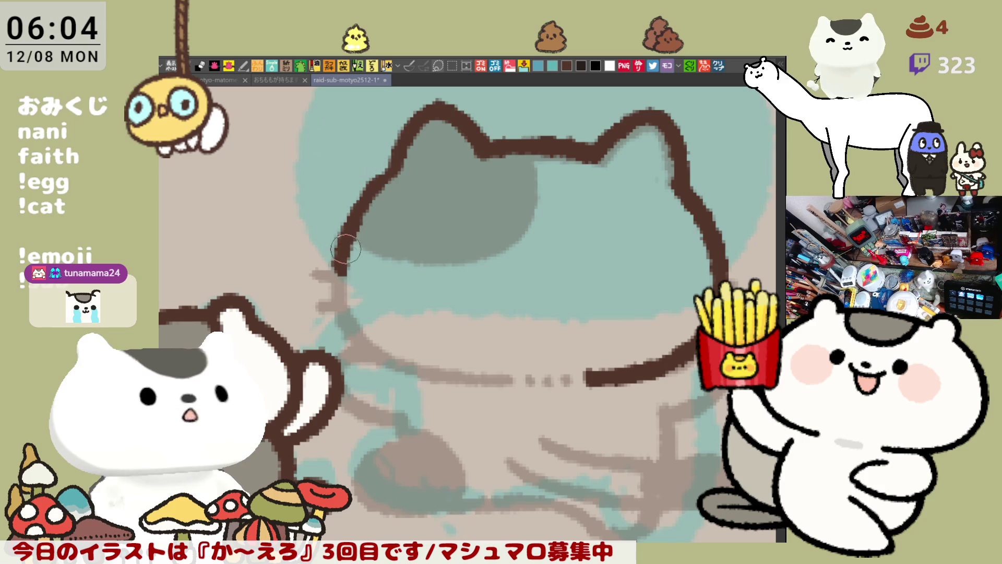
pyautogui.moveTo(401, 163); pyautogui.dragTo(347, 280)
pyautogui.hotkey('ctrl', 'z')
pyautogui.hotkey('ctrl', 'z')
pyautogui.moveTo(395, 175); pyautogui.dragTo(339, 295)
pyautogui.hotkey('ctrl', 'z')
pyautogui.moveTo(391, 178); pyautogui.dragTo(342, 303)
pyautogui.hotkey('ctrl', 'z')
pyautogui.moveTo(395, 175)
pyautogui.mouseDown()
pyautogui.moveTo(347, 223)
pyautogui.moveTo(342, 310)
pyautogui.mouseUp()
pyautogui.hotkey('ctrl', 'z')
pyautogui.moveTo(398, 170)
pyautogui.mouseDown()
pyautogui.moveTo(356, 214)
pyautogui.moveTo(349, 312)
pyautogui.mouseUp()
pyautogui.hotkey('ctrl', 'z')
pyautogui.moveTo(398, 170)
pyautogui.mouseDown()
pyautogui.moveTo(352, 218)
pyautogui.moveTo(356, 317)
pyautogui.moveTo(387, 180)
pyautogui.moveTo(342, 302)
pyautogui.mouseUp()
pyautogui.hotkey('ctrl', 'z')
pyautogui.hotkey('ctrl', 'z')
pyautogui.moveTo(398, 170); pyautogui.dragTo(343, 303)
pyautogui.hotkey('ctrl', 'z')
pyautogui.moveTo(405, 161)
pyautogui.mouseDown()
pyautogui.moveTo(334, 284)
pyautogui.moveTo(353, 287)
pyautogui.moveTo(351, 317)
pyautogui.moveTo(410, 373)
pyautogui.mouseUp()
# Step: Curve the lower-left head outline round and along the bottom toward the dotted chin line
pyautogui.hotkey('ctrl', 'z')
pyautogui.moveTo(338, 264)
pyautogui.mouseDown()
pyautogui.moveTo(387, 363)
pyautogui.moveTo(417, 376)
pyautogui.mouseUp()
pyautogui.hotkey('ctrl', 'z')
pyautogui.moveTo(324, 266); pyautogui.dragTo(418, 376)
pyautogui.hotkey('ctrl', 'z')
pyautogui.moveTo(324, 274)
pyautogui.mouseDown()
pyautogui.moveTo(406, 362)
pyautogui.moveTo(345, 298)
pyautogui.moveTo(407, 376)
pyautogui.moveTo(355, 334)
pyautogui.moveTo(409, 373)
pyautogui.mouseUp()
pyautogui.hotkey('ctrl', 'z')
pyautogui.hotkey('ctrl', 'z')
pyautogui.hotkey('ctrl', 'z')
pyautogui.hotkey('ctrl', 'z')
pyautogui.hotkey('ctrl', 'z')
pyautogui.hotkey('ctrl', 'z')
pyautogui.hotkey('ctrl', 'z')
pyautogui.moveTo(342, 271); pyautogui.dragTo(410, 371)
pyautogui.hotkey('ctrl', 'z')
pyautogui.moveTo(326, 263)
pyautogui.mouseDown()
pyautogui.moveTo(390, 355)
pyautogui.moveTo(509, 384)
pyautogui.mouseUp()
pyautogui.hotkey('ctrl', 'z')
pyautogui.hotkey('ctrl', 'z')
pyautogui.moveTo(355, 324)
pyautogui.mouseDown()
pyautogui.moveTo(509, 388)
pyautogui.moveTo(415, 370)
pyautogui.moveTo(522, 383)
pyautogui.moveTo(418, 372)
pyautogui.moveTo(514, 380)
pyautogui.mouseUp()
pyautogui.hotkey('ctrl', 'z')
pyautogui.hotkey('ctrl', 'z')
pyautogui.hotkey('ctrl', 'z')
pyautogui.moveTo(361, 334)
pyautogui.mouseDown()
pyautogui.moveTo(512, 376)
pyautogui.moveTo(515, 346)
pyautogui.moveTo(503, 351)
pyautogui.moveTo(539, 350)
pyautogui.mouseUp()
pyautogui.hotkey('ctrl', 'z')
# Step: Ink the dab ending the dotted chin line and touch up the left ear outline
pyautogui.click(539, 353)
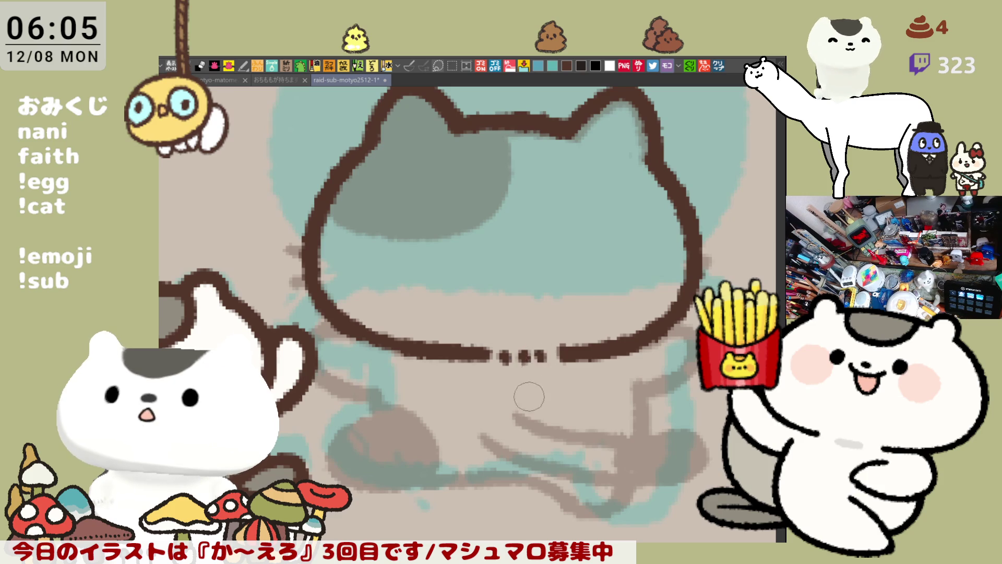
pyautogui.moveTo(499, 301); pyautogui.dragTo(535, 351)
pyautogui.moveTo(421, 158); pyautogui.dragTo(387, 230)
pyautogui.moveTo(399, 182)
pyautogui.mouseDown()
pyautogui.moveTo(410, 169)
pyautogui.moveTo(397, 188)
pyautogui.mouseUp()
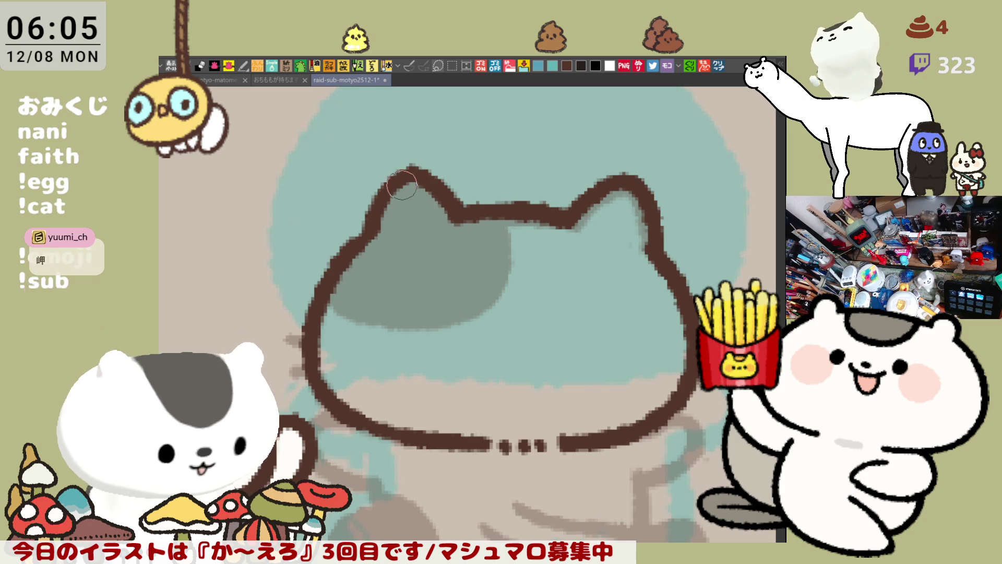
pyautogui.moveTo(407, 193); pyautogui.dragTo(381, 201)
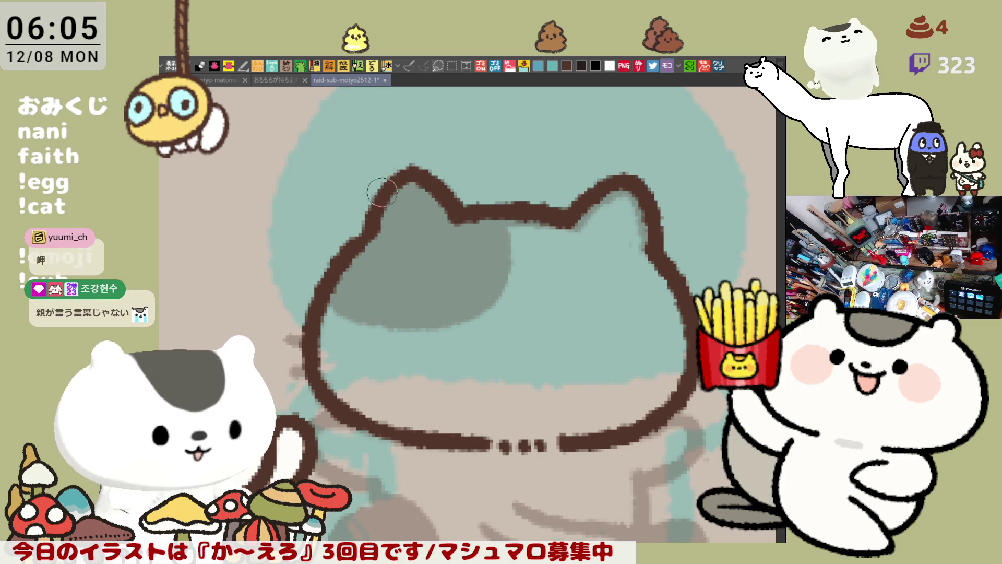
pyautogui.scroll(-3, 465, 233)
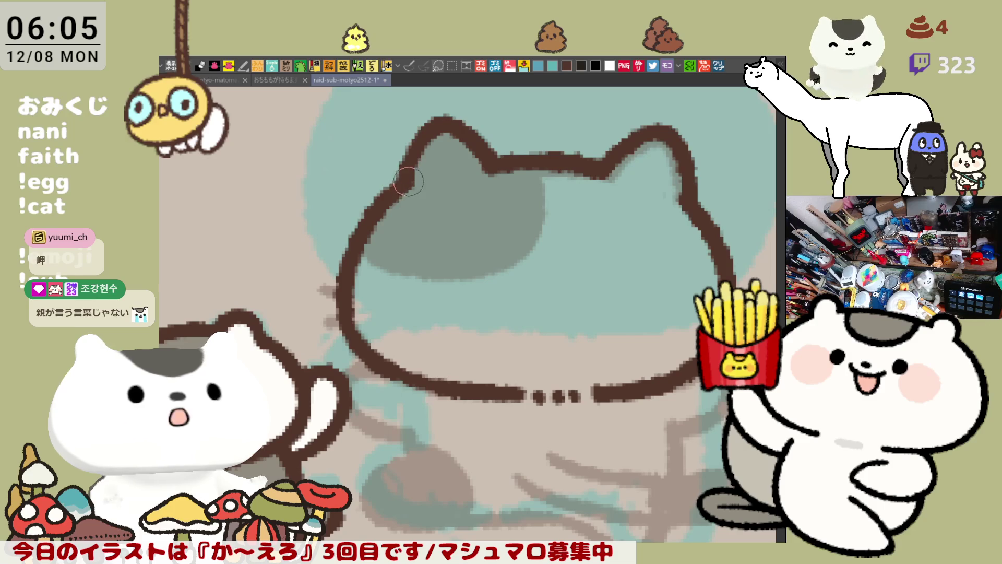
# Step: Draw two short whiskers on the left cheek and whiskers on the right cheek
pyautogui.hscroll(5, 537, 239)
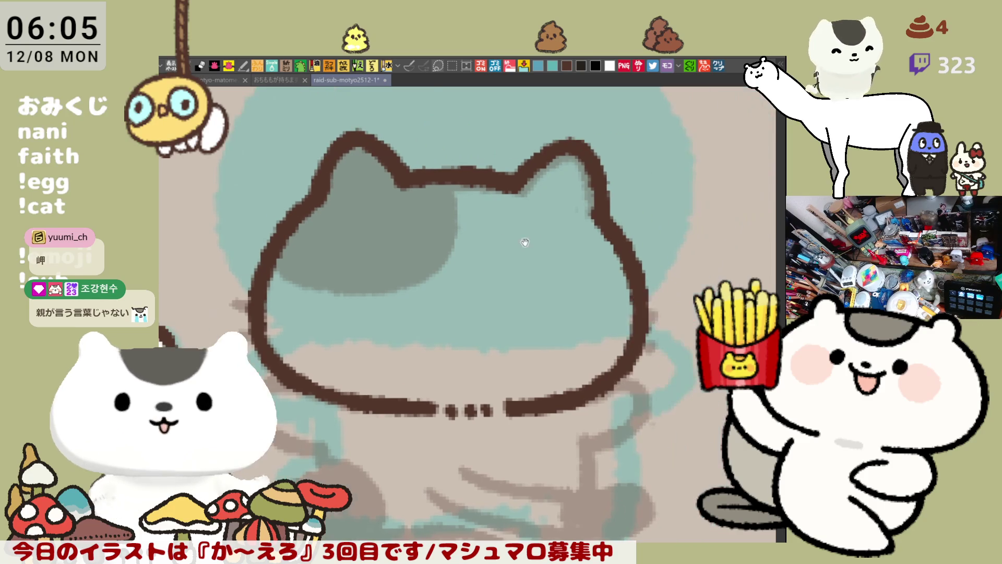
pyautogui.moveTo(532, 243); pyautogui.dragTo(569, 263)
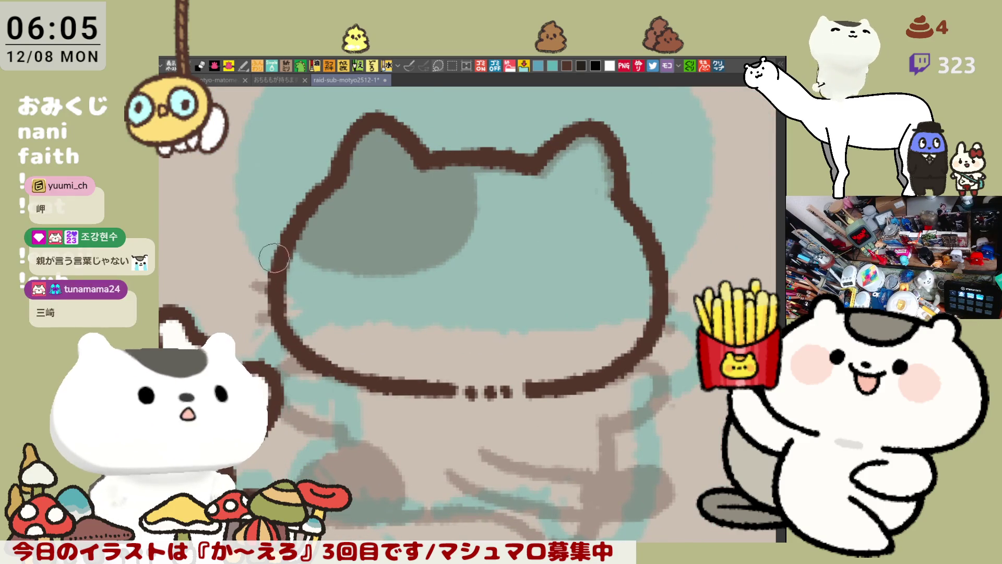
pyautogui.moveTo(272, 282); pyautogui.dragTo(252, 278)
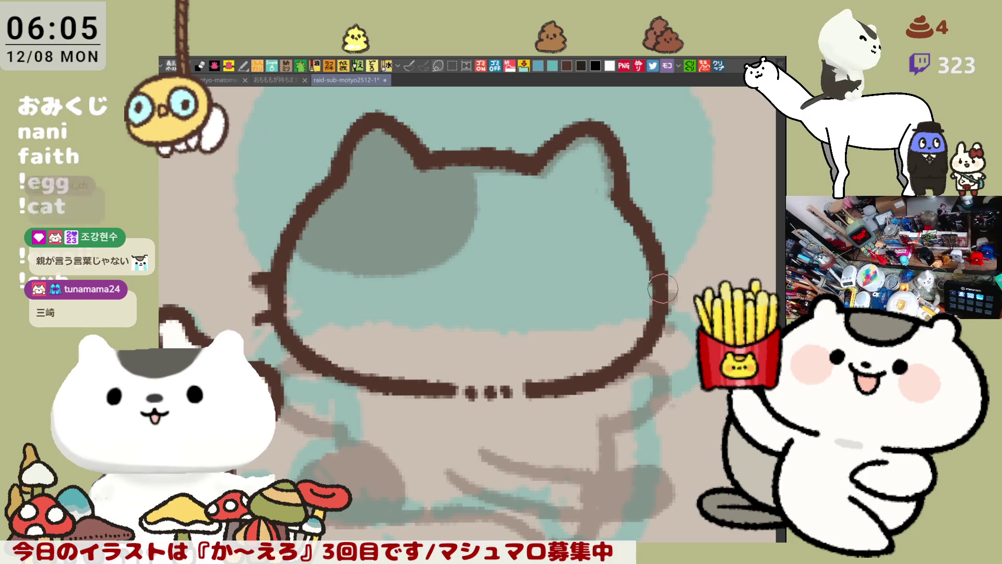
pyautogui.moveTo(256, 296)
pyautogui.mouseDown()
pyautogui.moveTo(266, 296)
pyautogui.moveTo(253, 285)
pyautogui.mouseUp()
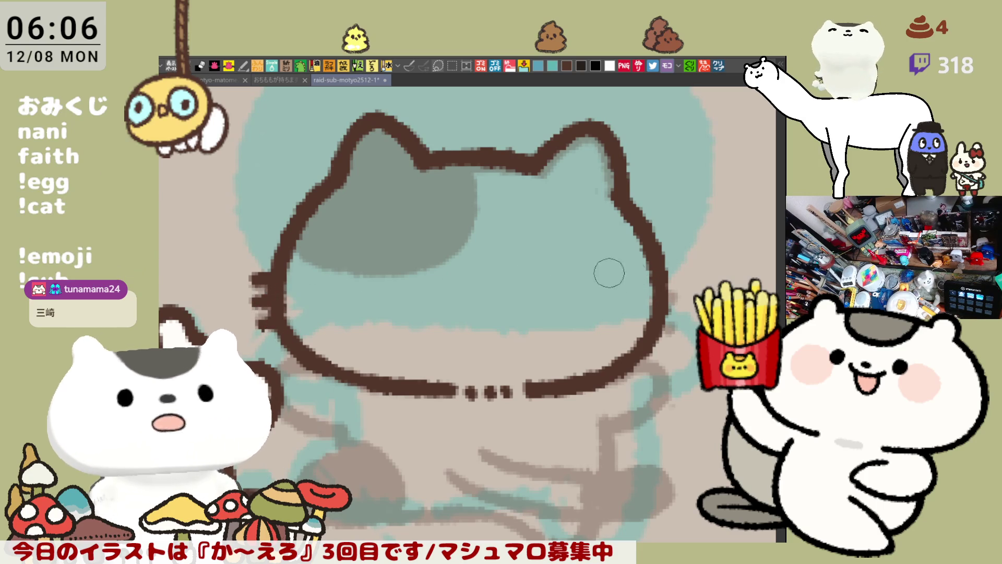
pyautogui.moveTo(668, 287)
pyautogui.mouseDown()
pyautogui.moveTo(685, 287)
pyautogui.moveTo(683, 297)
pyautogui.mouseUp()
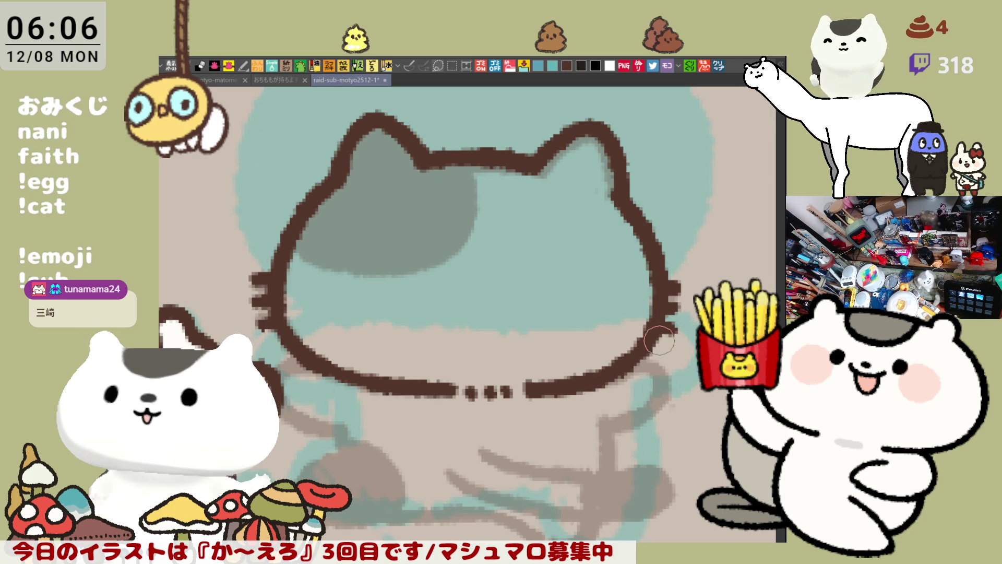
# Step: Start inking the paw outline curving down and right below the head
pyautogui.moveTo(266, 363)
pyautogui.mouseDown()
pyautogui.moveTo(281, 349)
pyautogui.moveTo(313, 350)
pyautogui.moveTo(371, 413)
pyautogui.mouseUp()
pyautogui.hotkey('ctrl', 'z')
pyautogui.moveTo(321, 365); pyautogui.dragTo(394, 414)
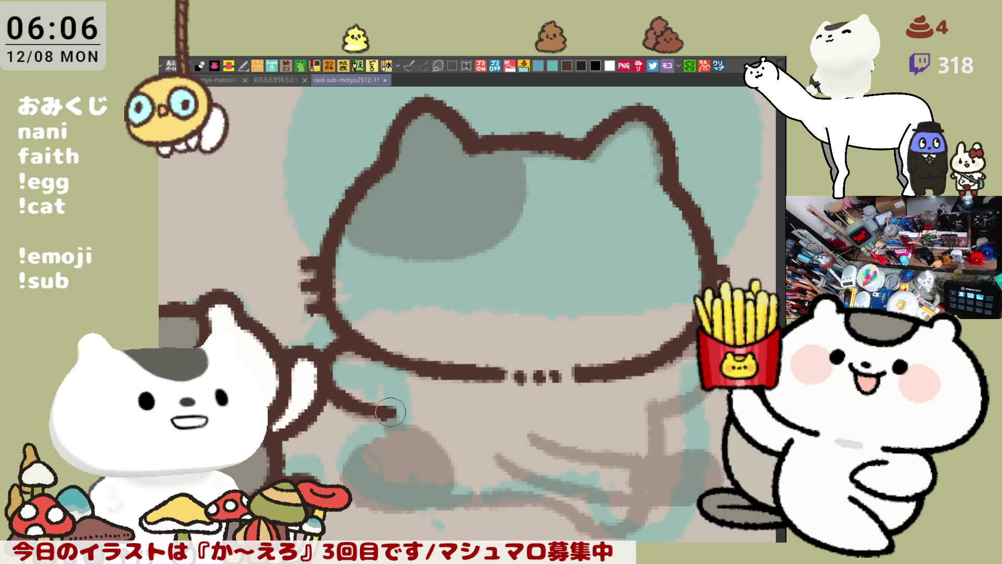
# Step: Ink the lower paw outline from the leg end curving down around the bottom
pyautogui.hotkey('ctrl', 'z')
pyautogui.moveTo(326, 365)
pyautogui.mouseDown()
pyautogui.moveTo(385, 409)
pyautogui.moveTo(369, 390)
pyautogui.moveTo(378, 413)
pyautogui.moveTo(334, 459)
pyautogui.moveTo(381, 470)
pyautogui.mouseUp()
pyautogui.hotkey('ctrl', 'z')
pyautogui.hotkey('ctrl', 'z')
pyautogui.moveTo(371, 391)
pyautogui.mouseDown()
pyautogui.moveTo(329, 454)
pyautogui.moveTo(401, 464)
pyautogui.mouseUp()
pyautogui.hotkey('ctrl', 'z')
pyautogui.moveTo(372, 392)
pyautogui.mouseDown()
pyautogui.moveTo(340, 470)
pyautogui.moveTo(402, 465)
pyautogui.mouseUp()
pyautogui.hotkey('ctrl', 'z')
pyautogui.moveTo(351, 406); pyautogui.dragTo(399, 462)
pyautogui.hotkey('ctrl', 'z')
pyautogui.moveTo(368, 371)
pyautogui.mouseDown()
pyautogui.moveTo(371, 404)
pyautogui.moveTo(358, 412)
pyautogui.moveTo(409, 469)
pyautogui.mouseUp()
pyautogui.hotkey('ctrl', 'z')
pyautogui.hotkey('ctrl', 'z')
pyautogui.moveTo(368, 399)
pyautogui.mouseDown()
pyautogui.moveTo(344, 472)
pyautogui.moveTo(400, 453)
pyautogui.mouseUp()
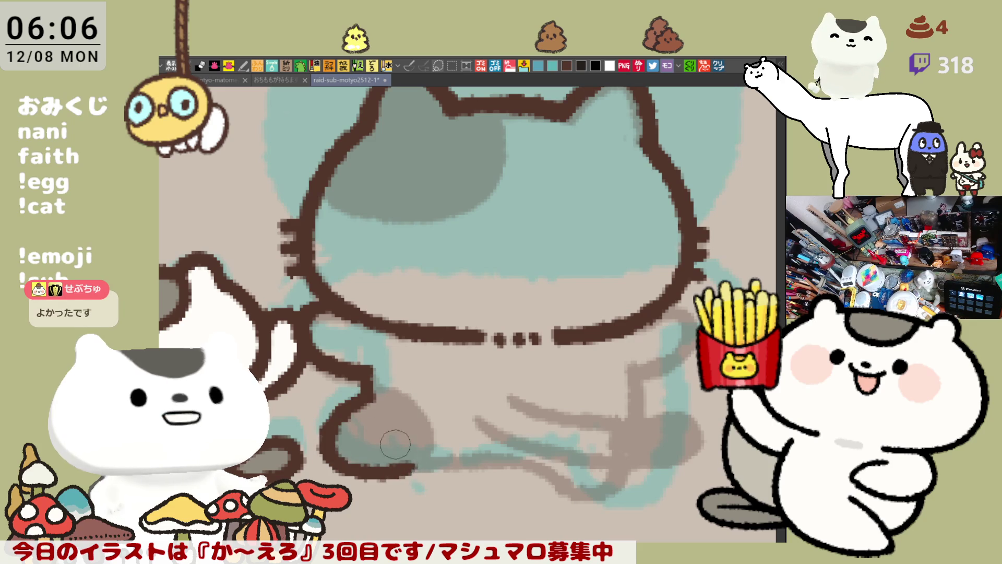
pyautogui.hotkey('ctrl', 'z')
pyautogui.moveTo(368, 399)
pyautogui.mouseDown()
pyautogui.moveTo(397, 467)
pyautogui.moveTo(522, 455)
pyautogui.mouseUp()
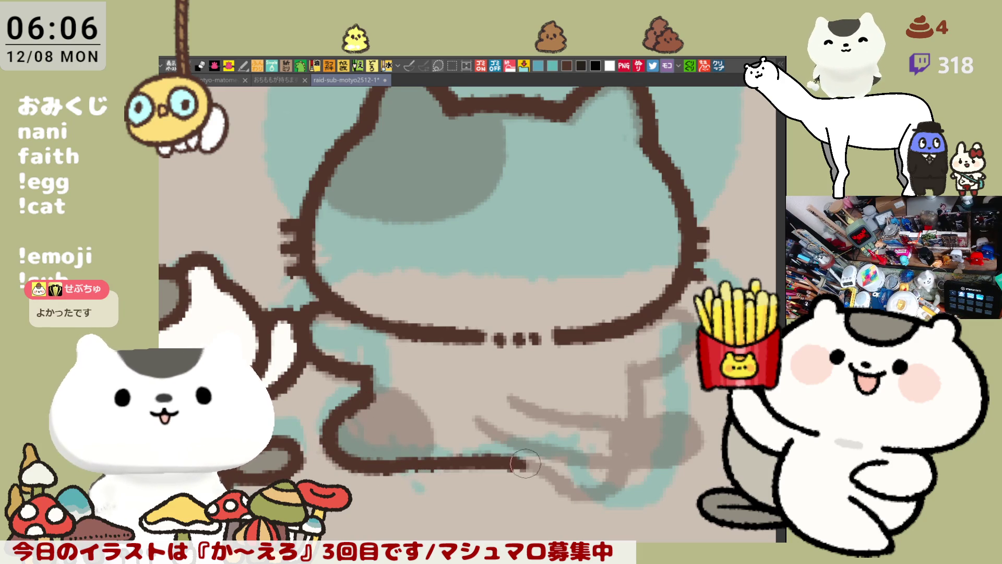
# Step: Extend the paw line to the right and down along the figure's bottom edge
pyautogui.hotkey('ctrl', 'z')
pyautogui.moveTo(405, 464)
pyautogui.mouseDown()
pyautogui.moveTo(527, 453)
pyautogui.moveTo(483, 400)
pyautogui.mouseUp()
pyautogui.hotkey('ctrl', 'z')
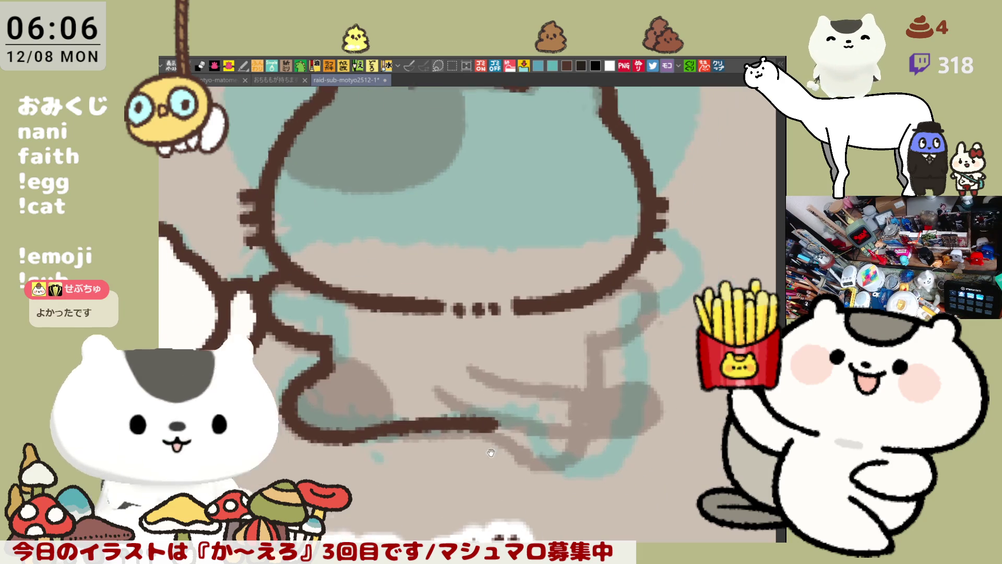
pyautogui.moveTo(365, 410)
pyautogui.mouseDown()
pyautogui.moveTo(494, 416)
pyautogui.moveTo(545, 452)
pyautogui.mouseUp()
pyautogui.hotkey('ctrl', 'z')
pyautogui.moveTo(499, 420); pyautogui.dragTo(545, 452)
pyautogui.hotkey('ctrl', 'z')
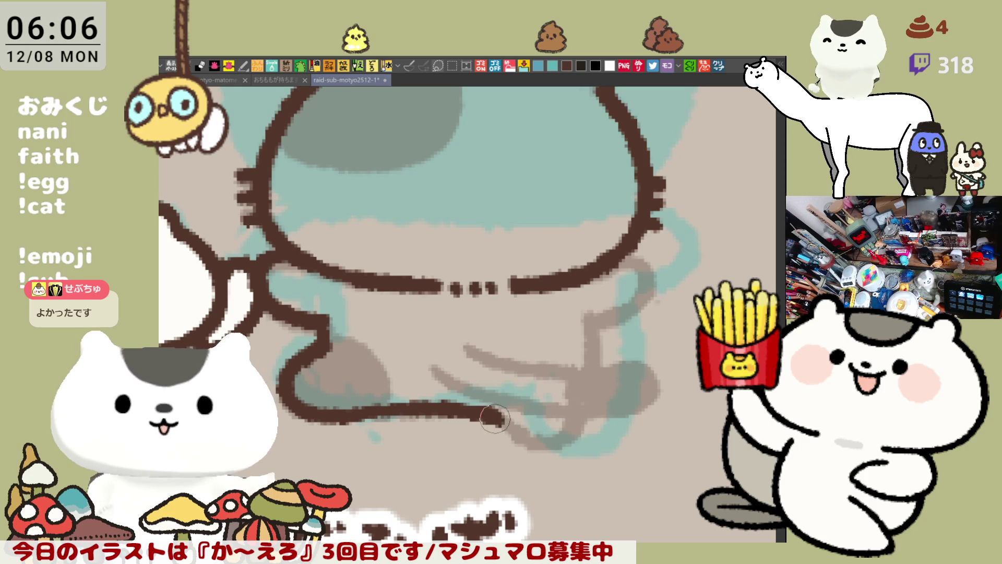
pyautogui.moveTo(495, 418); pyautogui.dragTo(535, 450)
pyautogui.hotkey('ctrl', 'z')
pyautogui.moveTo(478, 412); pyautogui.dragTo(527, 450)
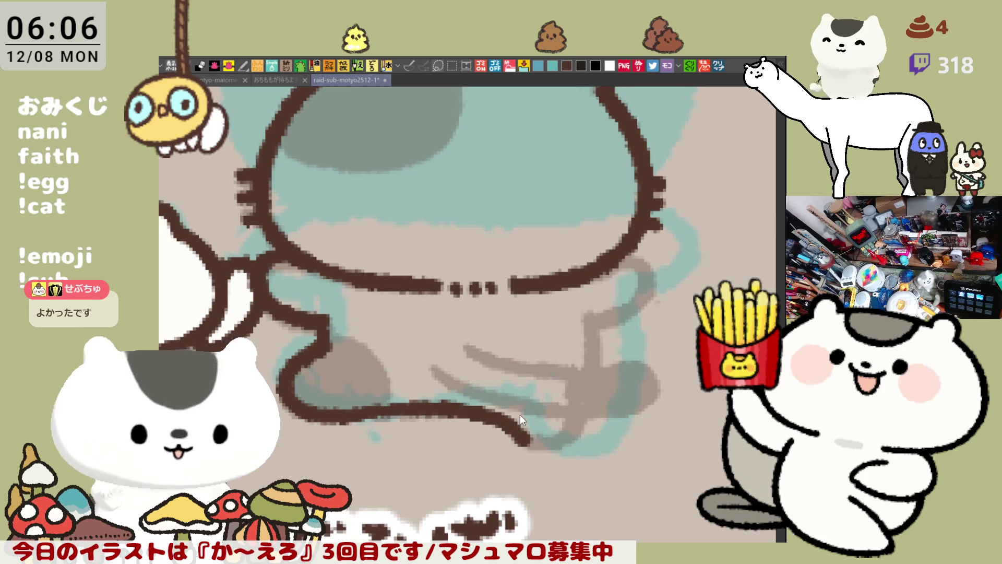
# Step: Flip the canvas horizontally and redraw the lower curve of the paw
pyautogui.press('h')
pyautogui.moveTo(382, 312); pyautogui.dragTo(404, 435)
pyautogui.hotkey('ctrl', 'z')
pyautogui.moveTo(381, 313); pyautogui.dragTo(402, 436)
pyautogui.hotkey('ctrl', 'z')
pyautogui.moveTo(380, 316)
pyautogui.mouseDown()
pyautogui.moveTo(374, 399)
pyautogui.moveTo(389, 418)
pyautogui.moveTo(447, 433)
pyautogui.mouseUp()
pyautogui.hotkey('ctrl', 'z')
pyautogui.moveTo(381, 405); pyautogui.dragTo(447, 429)
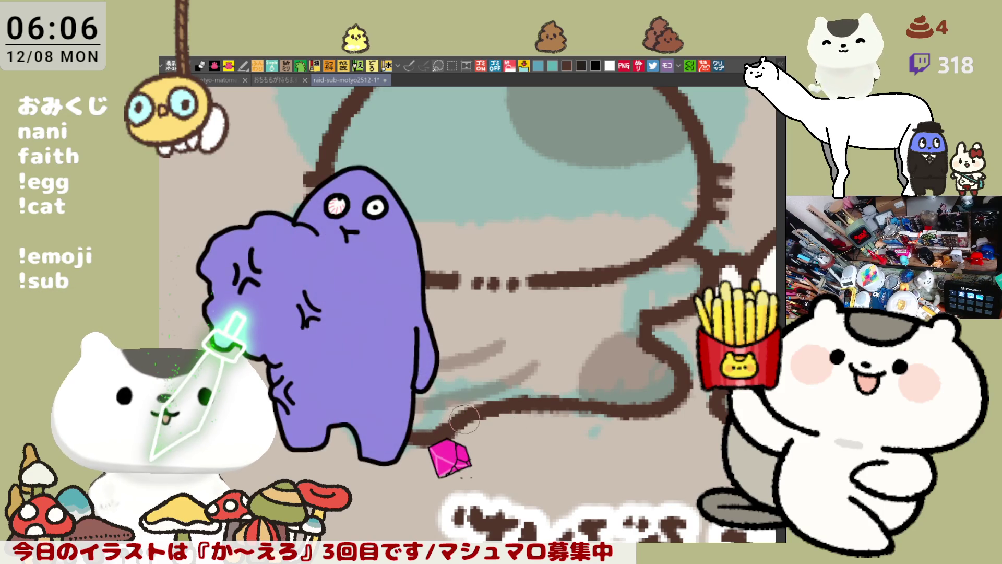
# Step: Ink a brown line across the lower body, extending it right and curving its end down
pyautogui.moveTo(470, 418); pyautogui.dragTo(451, 378)
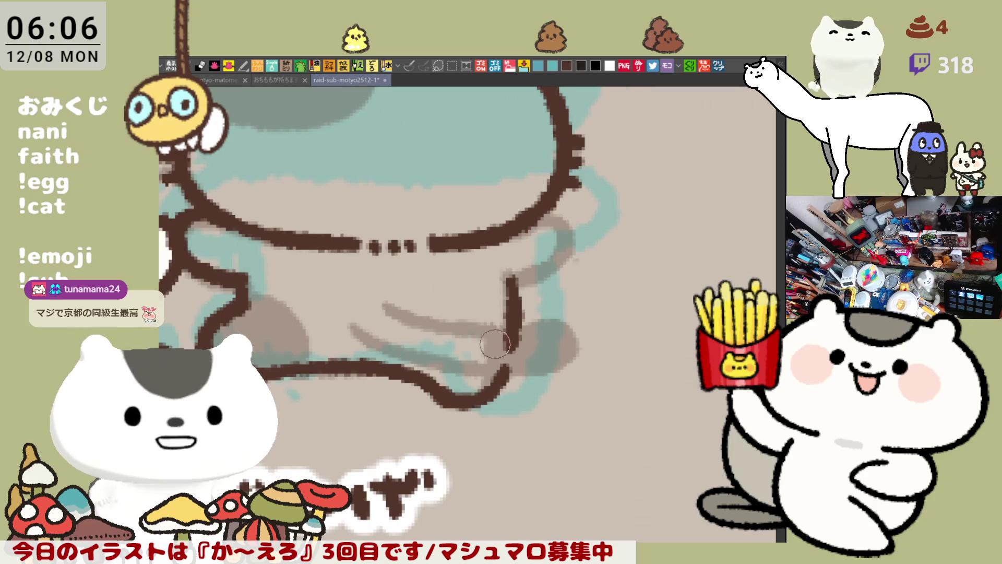
pyautogui.moveTo(354, 327)
pyautogui.mouseDown()
pyautogui.moveTo(439, 358)
pyautogui.moveTo(522, 364)
pyautogui.mouseUp()
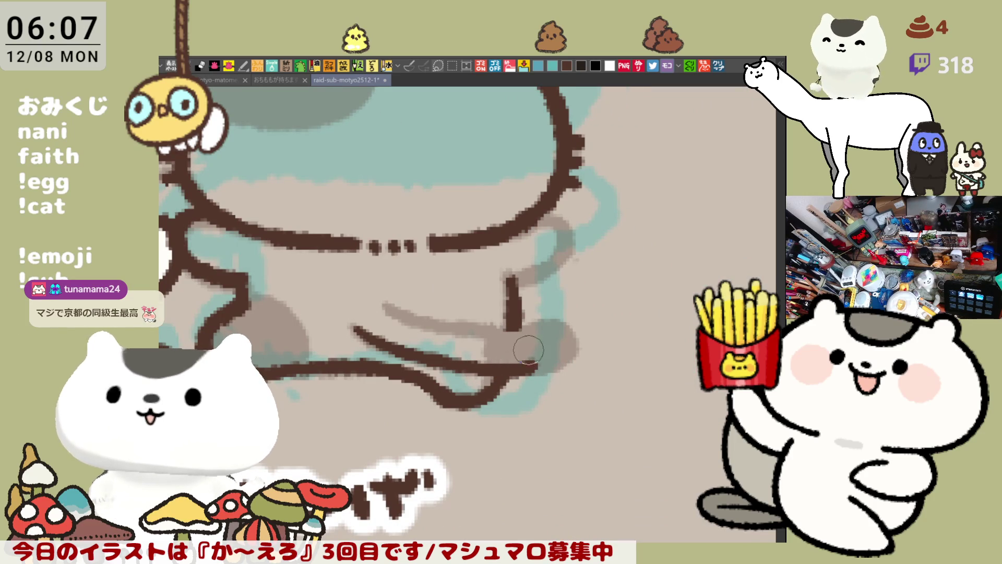
pyautogui.moveTo(504, 365); pyautogui.dragTo(564, 357)
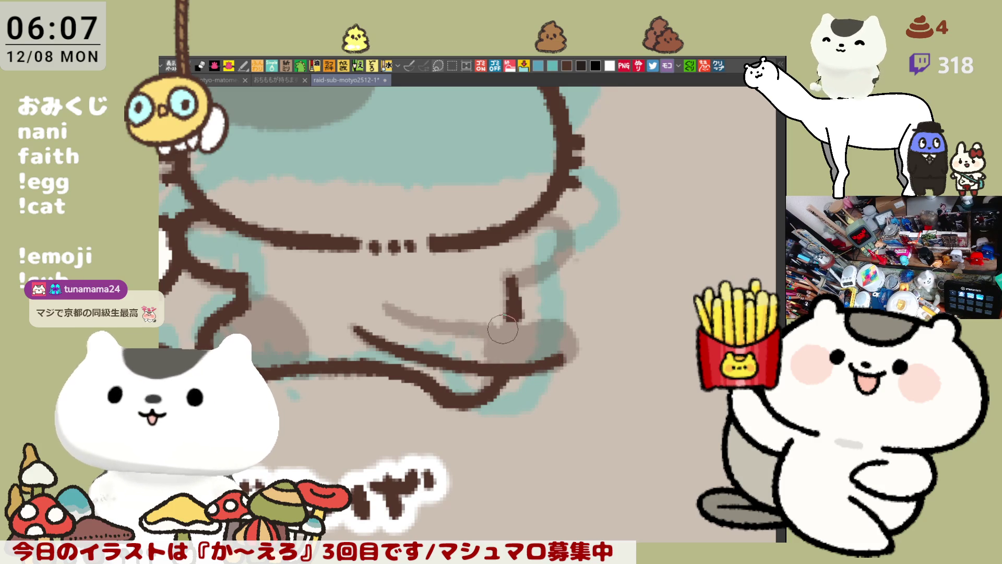
pyautogui.moveTo(386, 306)
pyautogui.mouseDown()
pyautogui.moveTo(531, 324)
pyautogui.moveTo(566, 341)
pyautogui.mouseUp()
pyautogui.hotkey('ctrl', 'z')
pyautogui.hotkey('ctrl', 'z')
pyautogui.moveTo(522, 313)
pyautogui.mouseDown()
pyautogui.moveTo(557, 339)
pyautogui.moveTo(551, 361)
pyautogui.mouseUp()
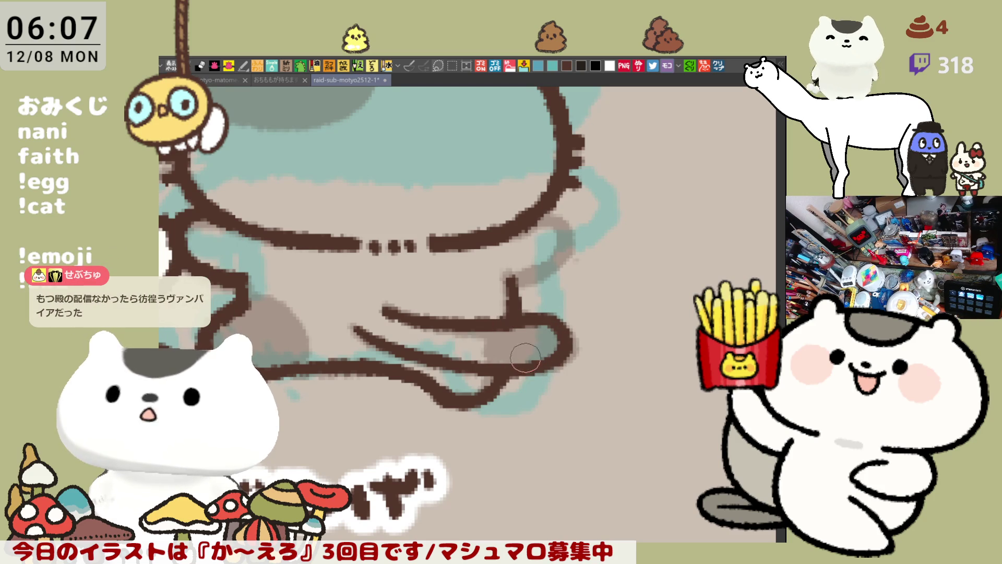
# Step: Flip the view, ink the left cheek outline over the grey guide, and save the drawing
pyautogui.press('h')
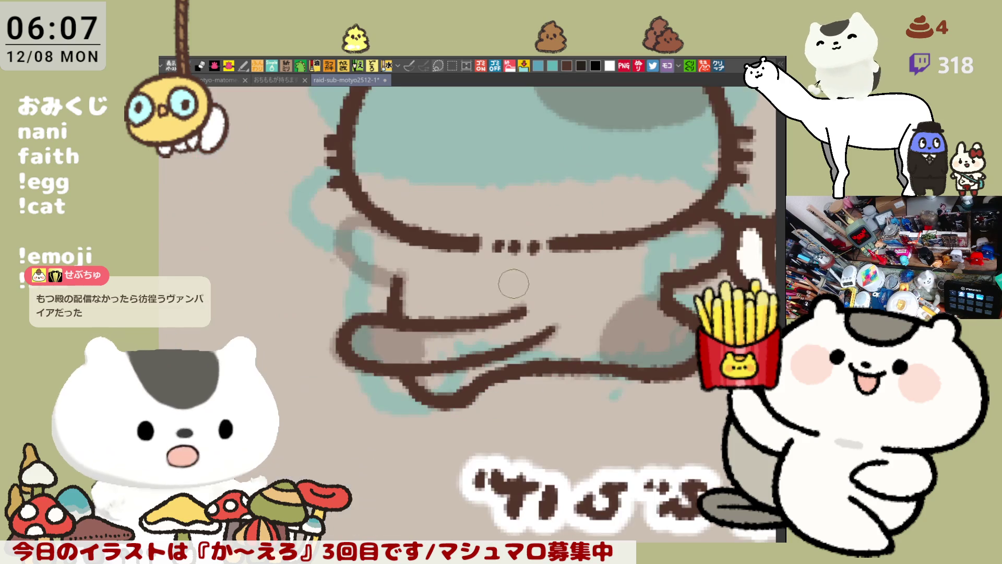
pyautogui.moveTo(379, 219); pyautogui.dragTo(399, 290)
pyautogui.hotkey('ctrl', 'z')
pyautogui.moveTo(378, 219); pyautogui.dragTo(398, 291)
pyautogui.hotkey('ctrl', 'z')
pyautogui.moveTo(383, 208)
pyautogui.mouseDown()
pyautogui.moveTo(339, 233)
pyautogui.moveTo(398, 293)
pyautogui.mouseUp()
pyautogui.hotkey('ctrl', 'z')
pyautogui.moveTo(376, 214); pyautogui.dragTo(400, 292)
pyautogui.hotkey('ctrl', 'z')
pyautogui.moveTo(374, 212)
pyautogui.mouseDown()
pyautogui.moveTo(391, 292)
pyautogui.moveTo(415, 298)
pyautogui.mouseUp()
pyautogui.moveTo(390, 284); pyautogui.dragTo(344, 213)
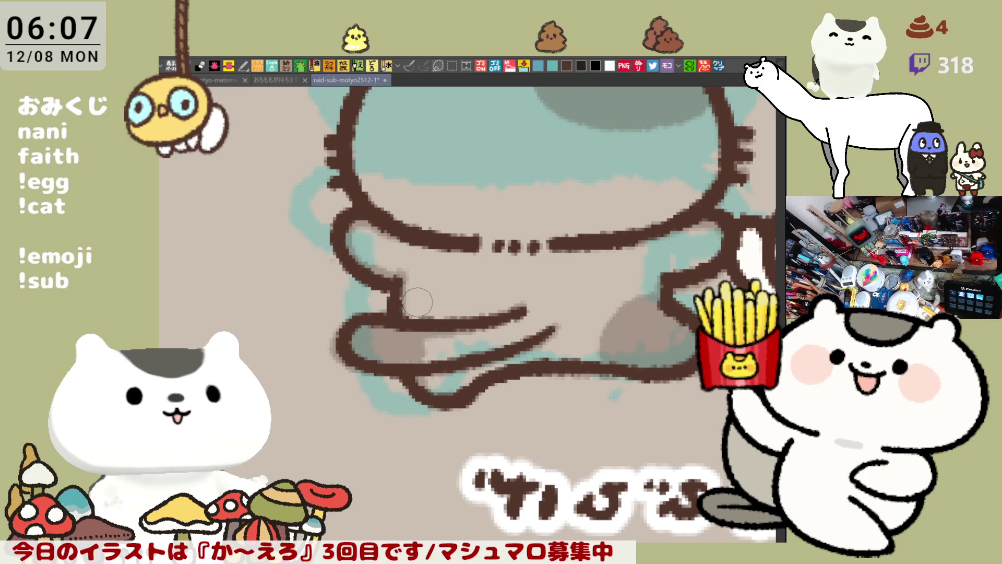
pyautogui.hotkey('ctrl', 's')
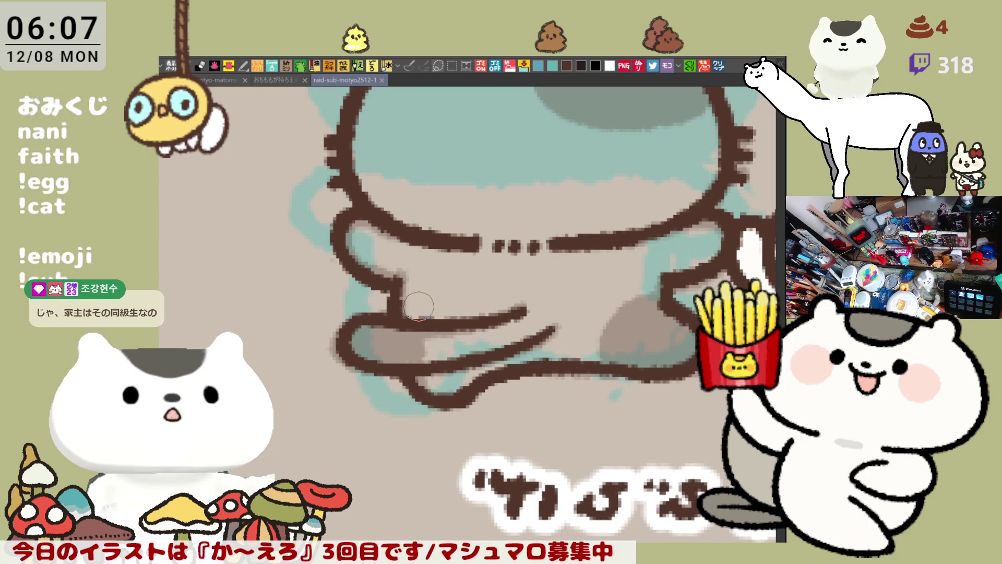
pyautogui.scroll(-3, 527, 224)
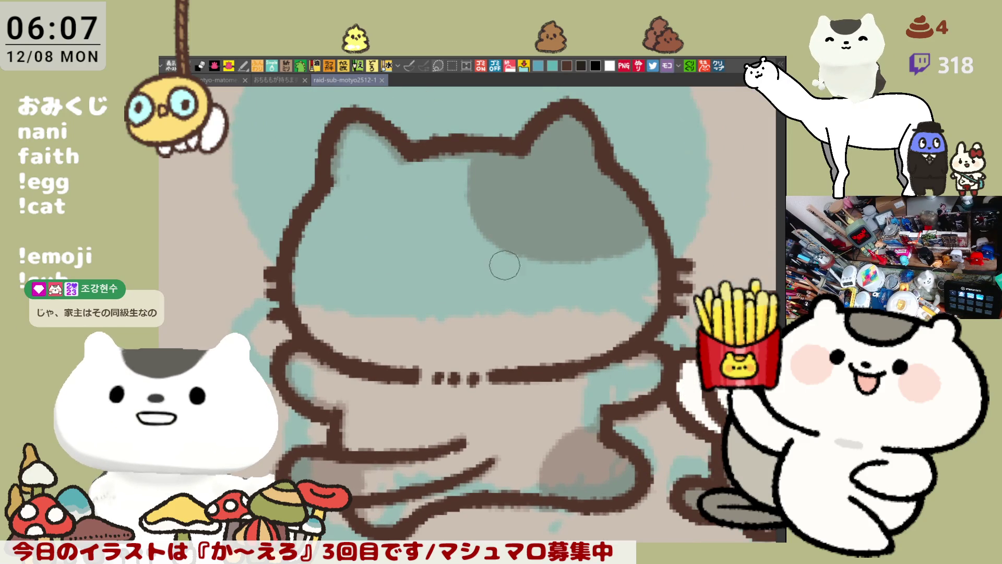
# Step: Draw a long brown line under the head's dark patch, then flip the view to check it
pyautogui.moveTo(524, 286)
pyautogui.mouseDown()
pyautogui.moveTo(479, 315)
pyautogui.moveTo(497, 290)
pyautogui.moveTo(523, 388)
pyautogui.mouseUp()
pyautogui.scroll(-1, 498, 290)
pyautogui.hscroll(-3, 502, 290)
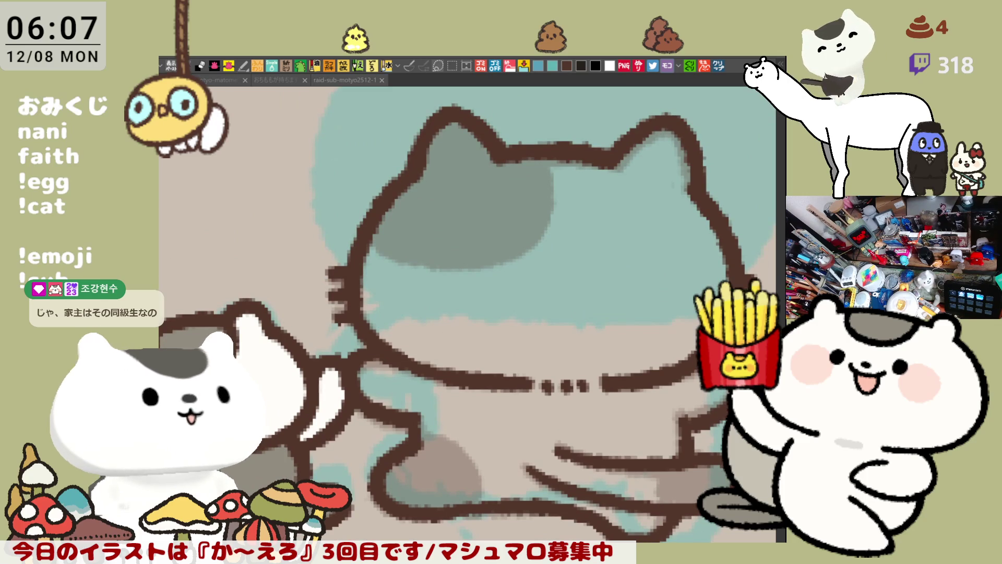
pyautogui.moveTo(369, 238)
pyautogui.mouseDown()
pyautogui.moveTo(418, 268)
pyautogui.moveTo(455, 271)
pyautogui.mouseUp()
pyautogui.hotkey('ctrl', 'z')
pyautogui.moveTo(376, 240); pyautogui.dragTo(472, 276)
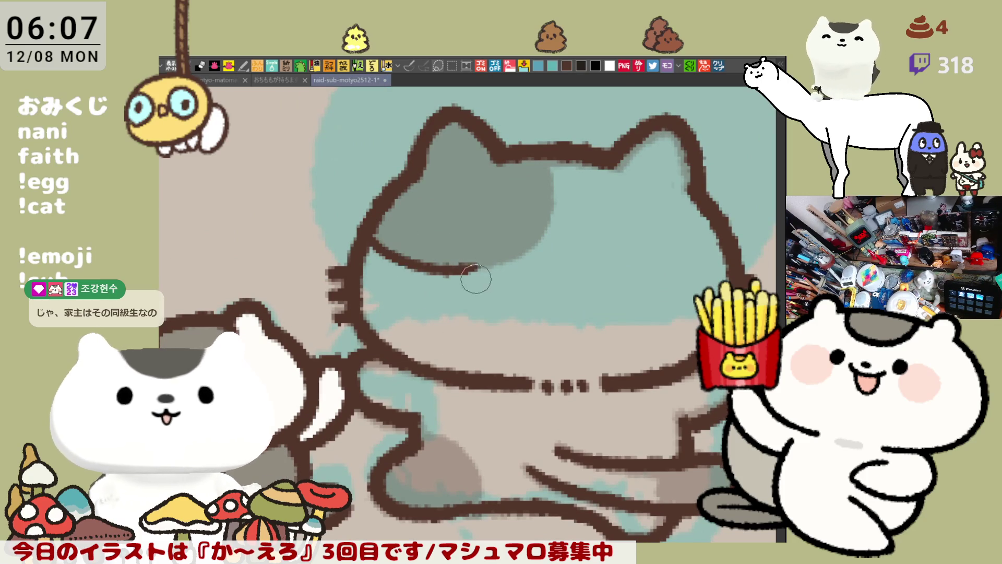
pyautogui.press('h')
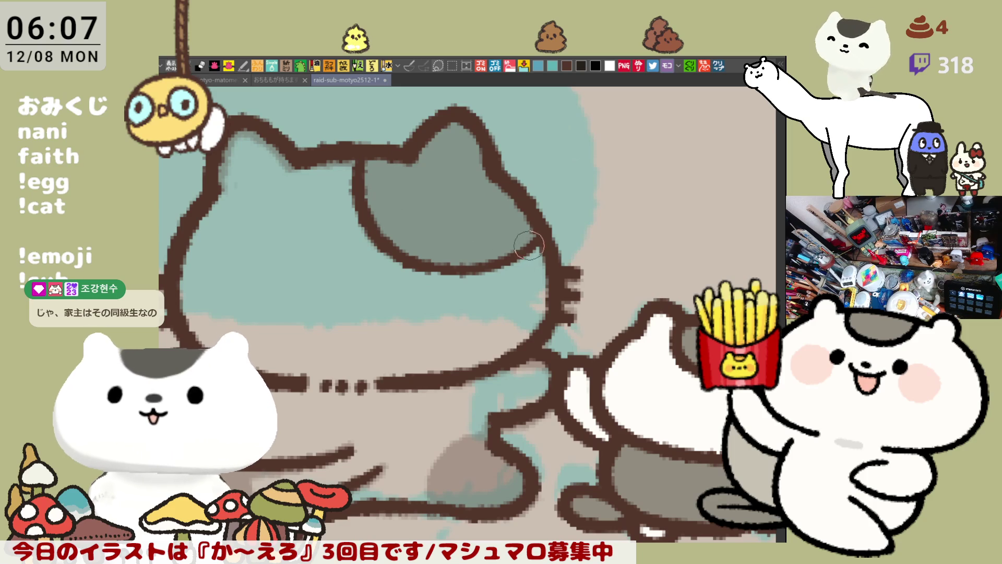
# Step: Outline the grey blob at the cat's lower back in brown and fit the illustration to the window
pyautogui.scroll(-3, 470, 287)
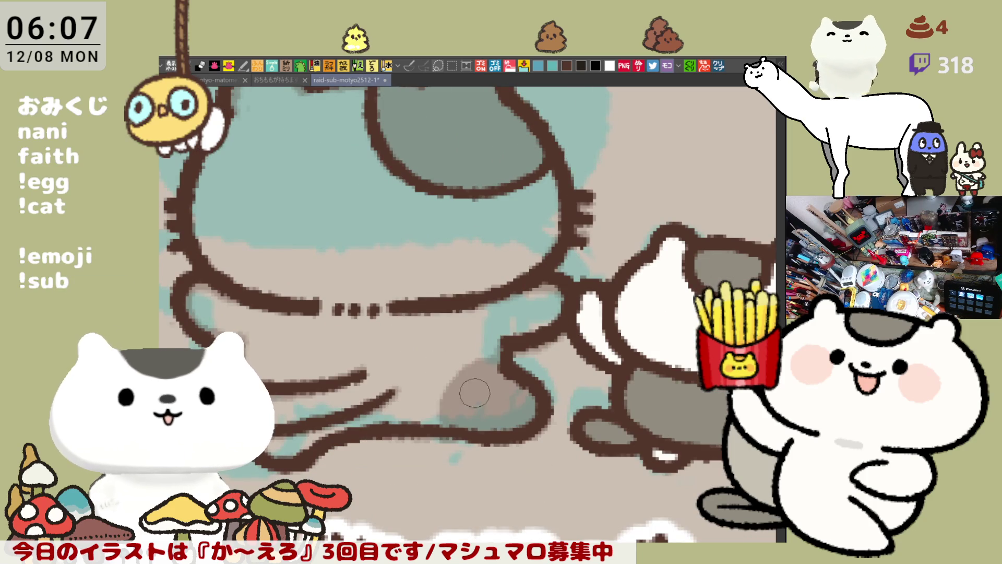
pyautogui.moveTo(449, 381)
pyautogui.mouseDown()
pyautogui.moveTo(451, 428)
pyautogui.moveTo(481, 365)
pyautogui.moveTo(514, 373)
pyautogui.moveTo(464, 371)
pyautogui.moveTo(496, 363)
pyautogui.moveTo(517, 378)
pyautogui.mouseUp()
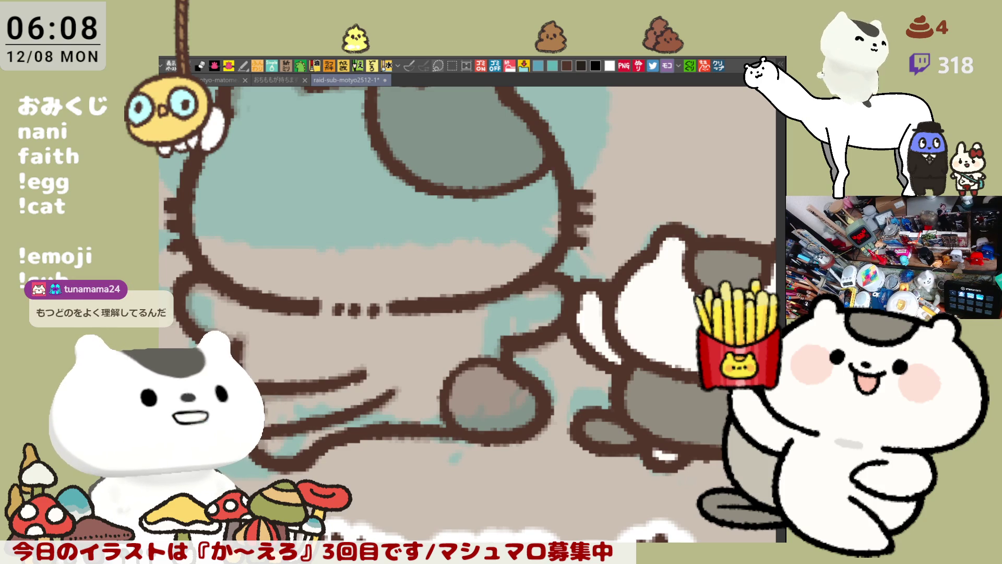
pyautogui.hotkey('ctrl', '0')
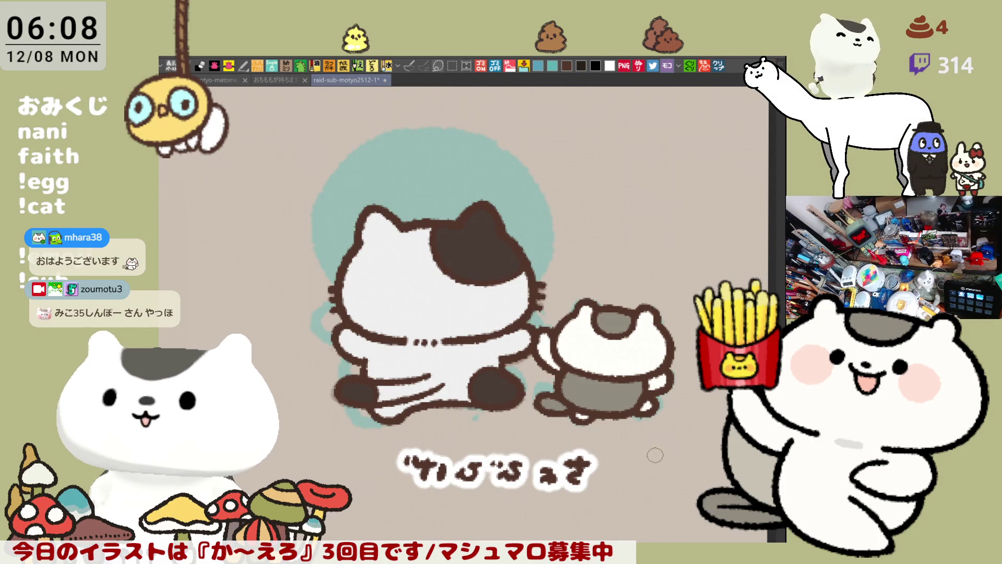
pyautogui.scroll(-5, 635, 427)
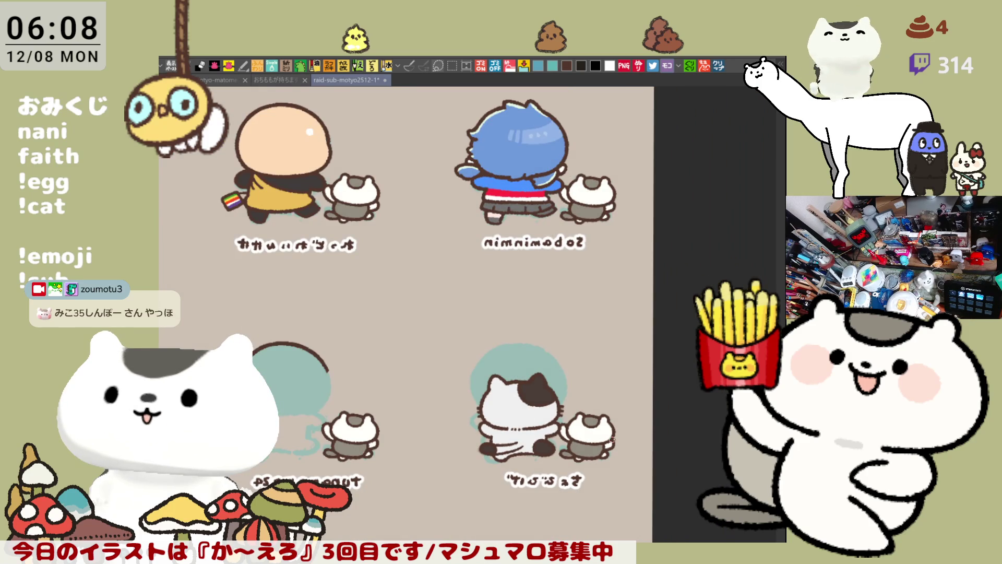
pyautogui.scroll(-3, 613, 440)
pyautogui.scroll(2, 405, 373)
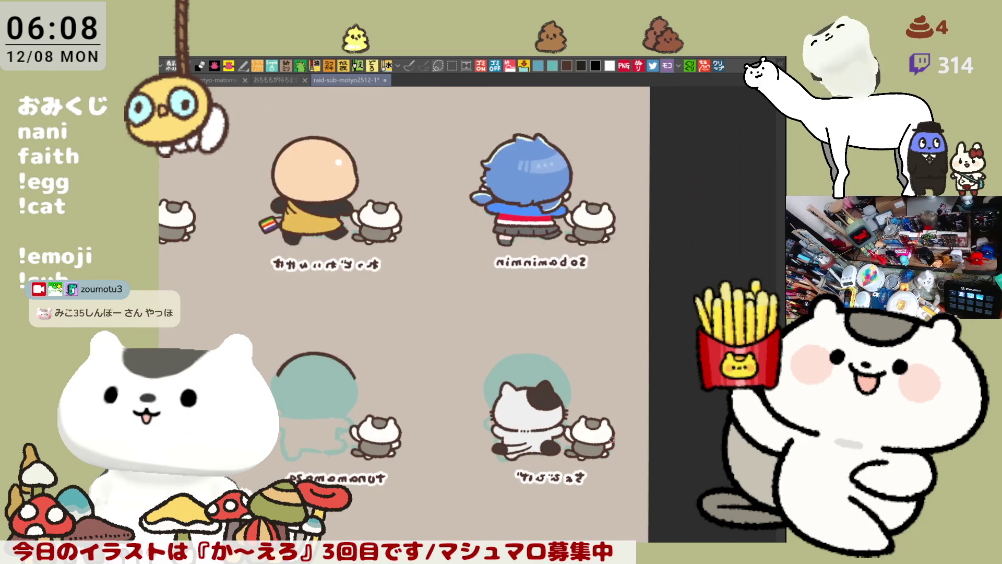
pyautogui.press('h')
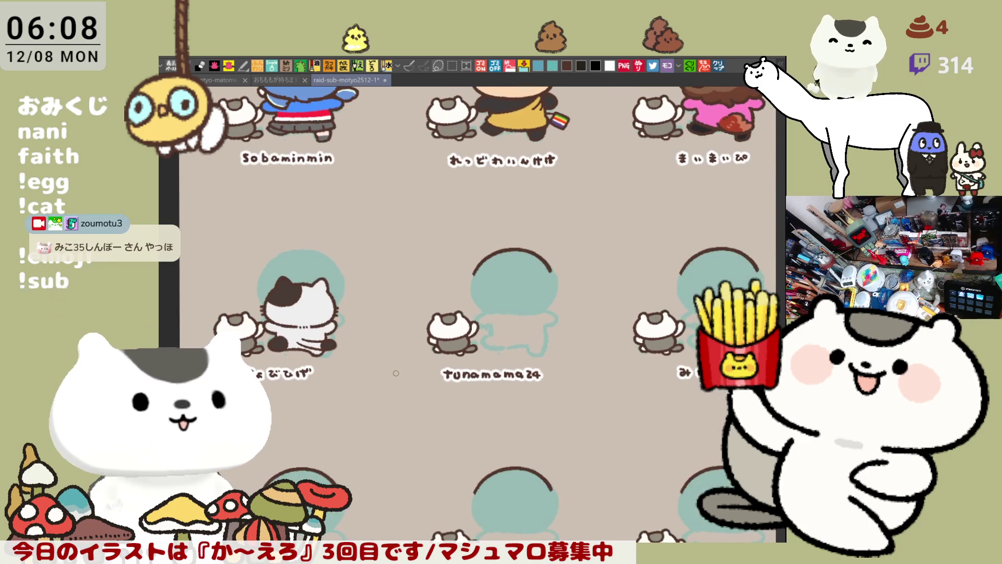
pyautogui.scroll(1, 396, 372)
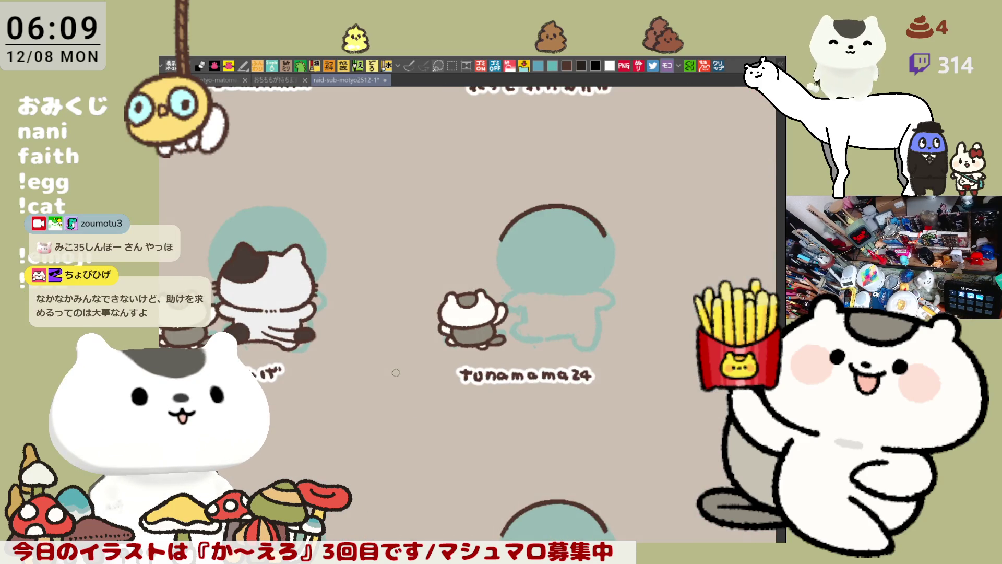
pyautogui.scroll(3, 396, 372)
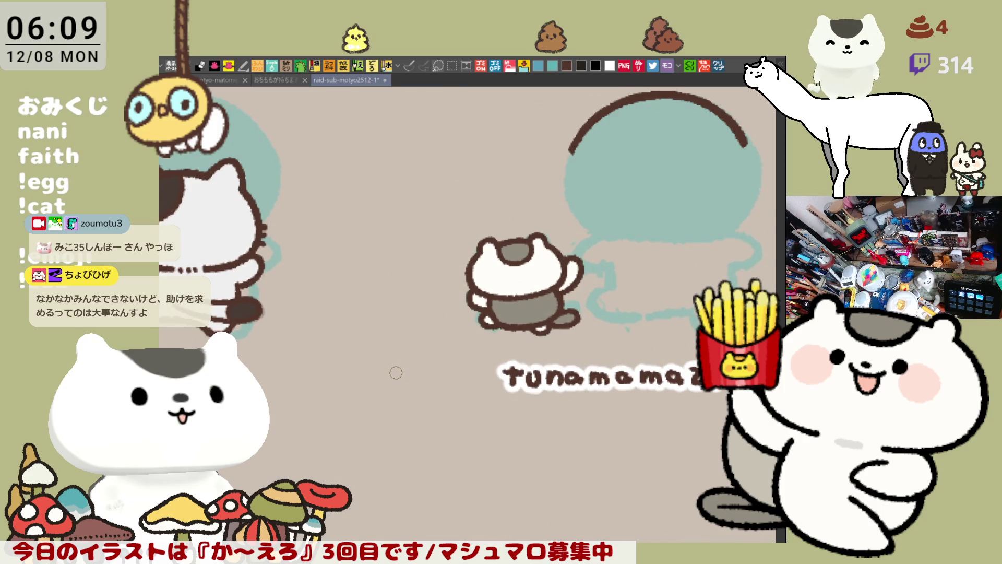
pyautogui.scroll(1, 397, 372)
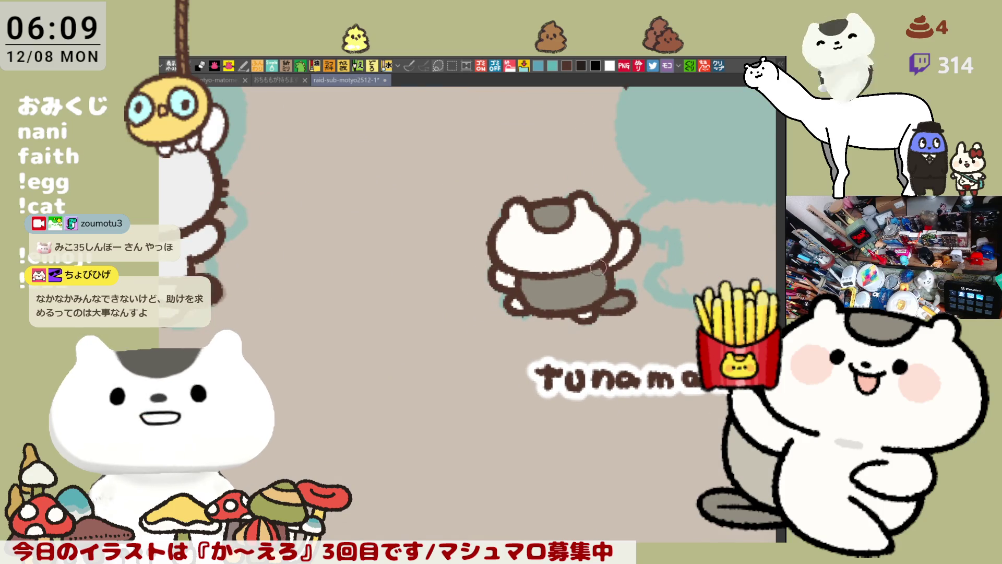
# Step: Center the teal head shape and trace its left edge in light brown, retrying strokes
pyautogui.moveTo(607, 268); pyautogui.dragTo(499, 362)
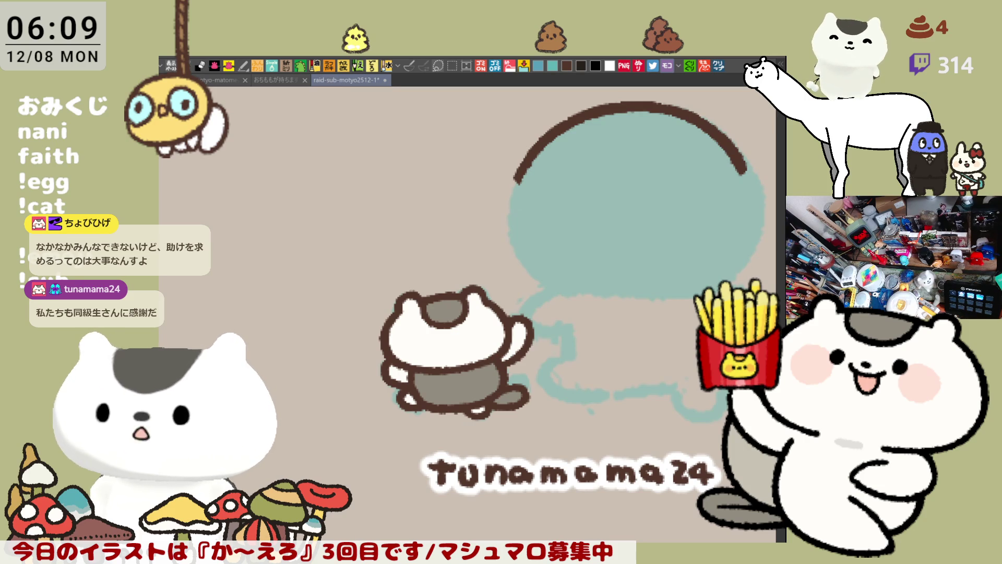
pyautogui.moveTo(697, 306); pyautogui.dragTo(545, 343)
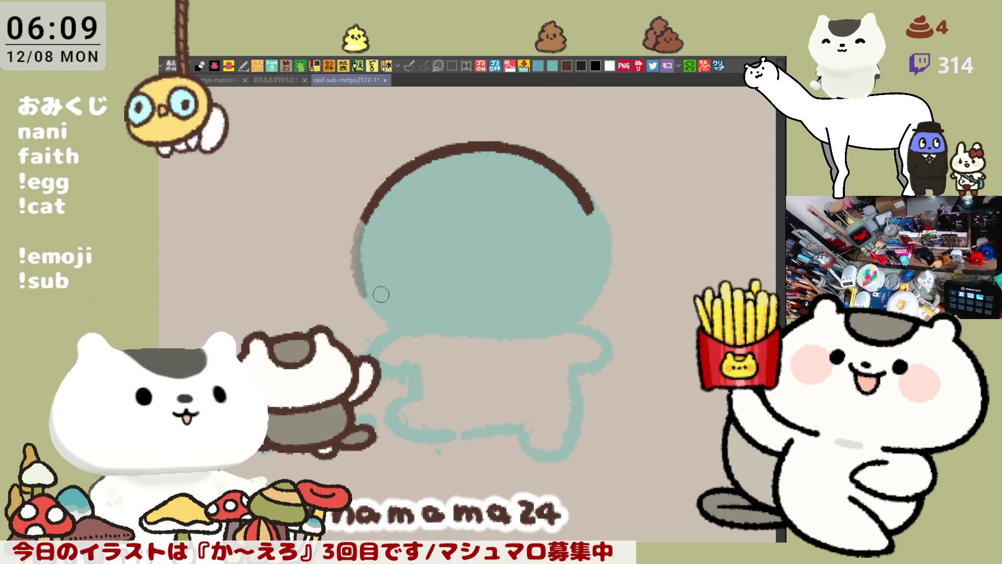
pyautogui.moveTo(371, 206); pyautogui.dragTo(368, 287)
pyautogui.hotkey('ctrl', 'z')
pyautogui.moveTo(371, 198)
pyautogui.mouseDown()
pyautogui.moveTo(360, 277)
pyautogui.moveTo(397, 326)
pyautogui.mouseUp()
pyautogui.hotkey('ctrl', 'z')
pyautogui.moveTo(361, 261)
pyautogui.mouseDown()
pyautogui.moveTo(418, 334)
pyautogui.moveTo(355, 287)
pyautogui.moveTo(419, 333)
pyautogui.mouseUp()
pyautogui.hotkey('ctrl', 'z')
pyautogui.hotkey('ctrl', 'z')
pyautogui.moveTo(357, 269); pyautogui.dragTo(441, 327)
pyautogui.hotkey('ctrl', 'z')
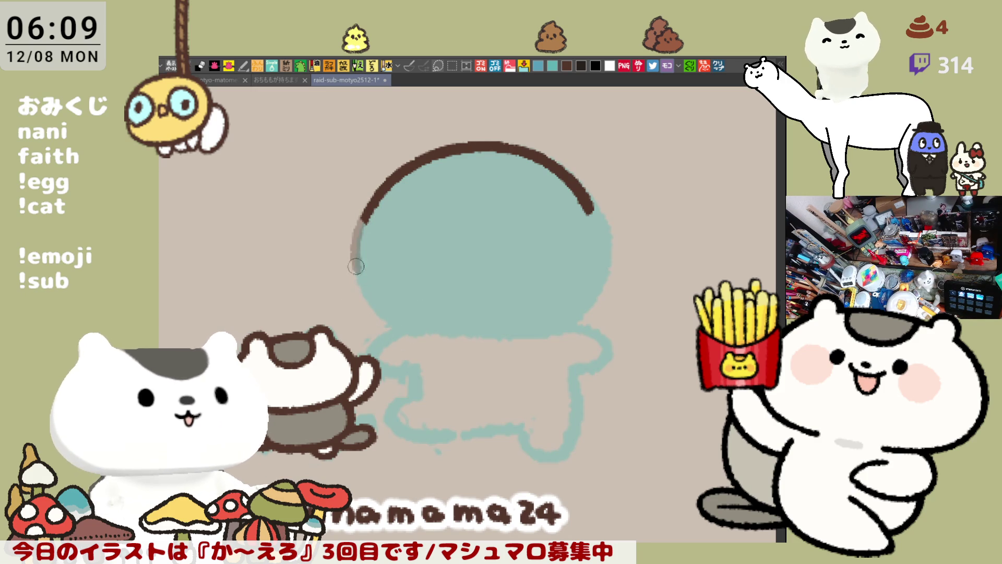
pyautogui.moveTo(358, 257); pyautogui.dragTo(425, 332)
# Step: Extend the light brown outline around the lower left and along the bottom edge
pyautogui.hotkey('ctrl', 'z')
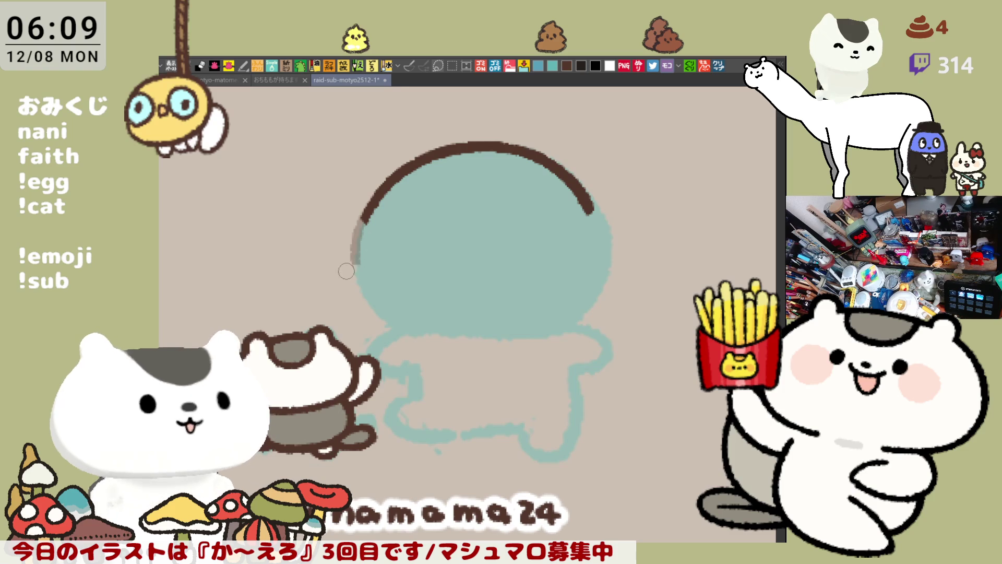
pyautogui.moveTo(361, 250)
pyautogui.mouseDown()
pyautogui.moveTo(373, 328)
pyautogui.moveTo(444, 334)
pyautogui.mouseUp()
pyautogui.hotkey('ctrl', 'z')
pyautogui.hotkey('ctrl', 'z')
pyautogui.moveTo(360, 246)
pyautogui.mouseDown()
pyautogui.moveTo(386, 337)
pyautogui.moveTo(425, 332)
pyautogui.moveTo(366, 263)
pyautogui.moveTo(433, 332)
pyautogui.moveTo(427, 315)
pyautogui.moveTo(485, 337)
pyautogui.moveTo(533, 337)
pyautogui.mouseUp()
pyautogui.hotkey('ctrl', 'z')
pyautogui.hotkey('ctrl', 'z')
pyautogui.moveTo(429, 329); pyautogui.dragTo(521, 330)
pyautogui.hotkey('ctrl', 'z')
pyautogui.moveTo(436, 335)
pyautogui.mouseDown()
pyautogui.moveTo(532, 338)
pyautogui.moveTo(553, 327)
pyautogui.mouseUp()
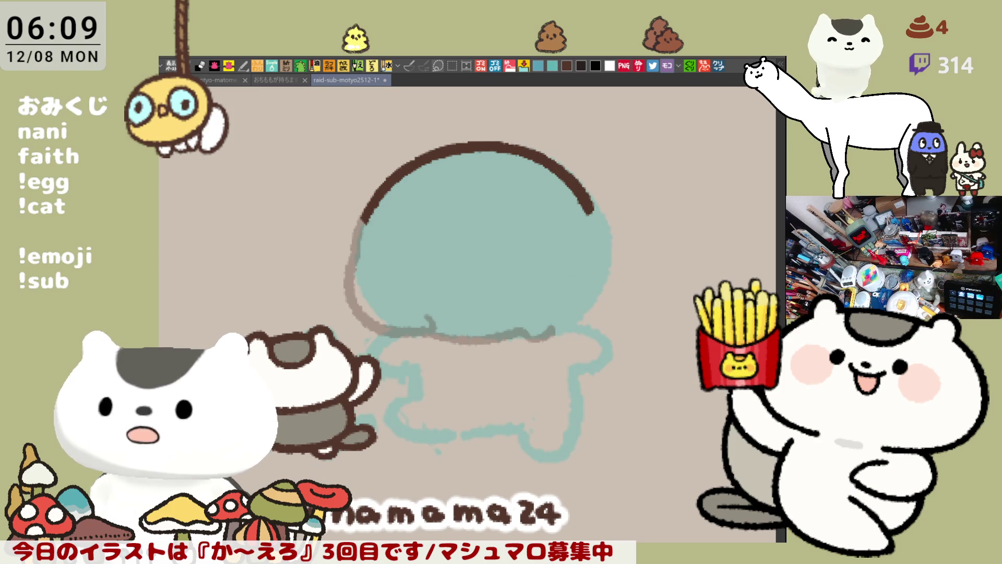
# Step: Erase the right end of the dark top arc and draw a grey line down the right edge
pyautogui.moveTo(571, 161)
pyautogui.mouseDown()
pyautogui.moveTo(568, 183)
pyautogui.moveTo(588, 207)
pyautogui.moveTo(556, 179)
pyautogui.mouseUp()
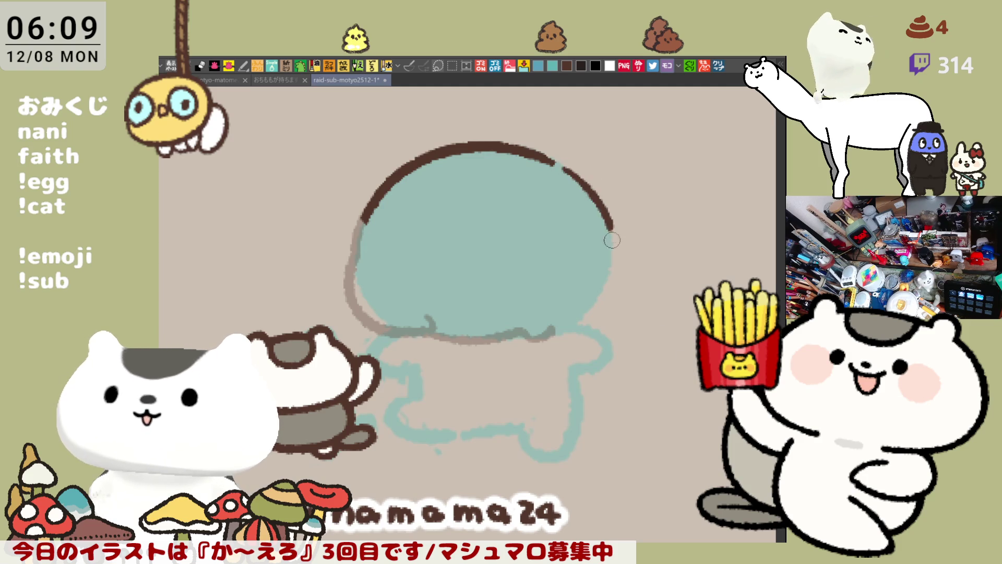
pyautogui.moveTo(554, 165)
pyautogui.mouseDown()
pyautogui.moveTo(611, 242)
pyautogui.moveTo(604, 259)
pyautogui.mouseUp()
pyautogui.hotkey('ctrl', 'z')
pyautogui.hotkey('ctrl', 'z')
pyautogui.moveTo(553, 159)
pyautogui.mouseDown()
pyautogui.moveTo(603, 244)
pyautogui.moveTo(589, 318)
pyautogui.moveTo(560, 327)
pyautogui.mouseUp()
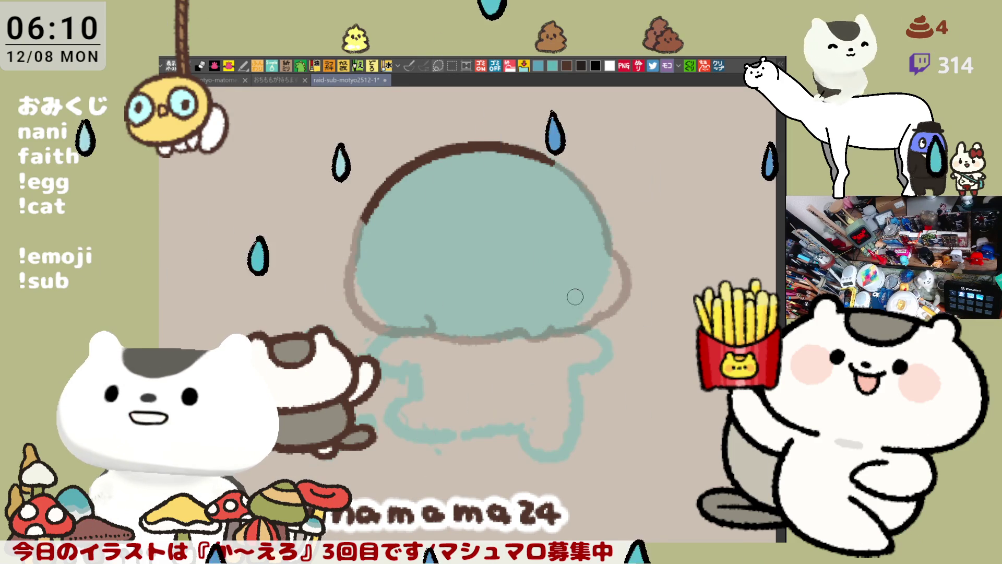
# Step: Reframe the view on the drawing and save it
pyautogui.moveTo(538, 360); pyautogui.dragTo(560, 334)
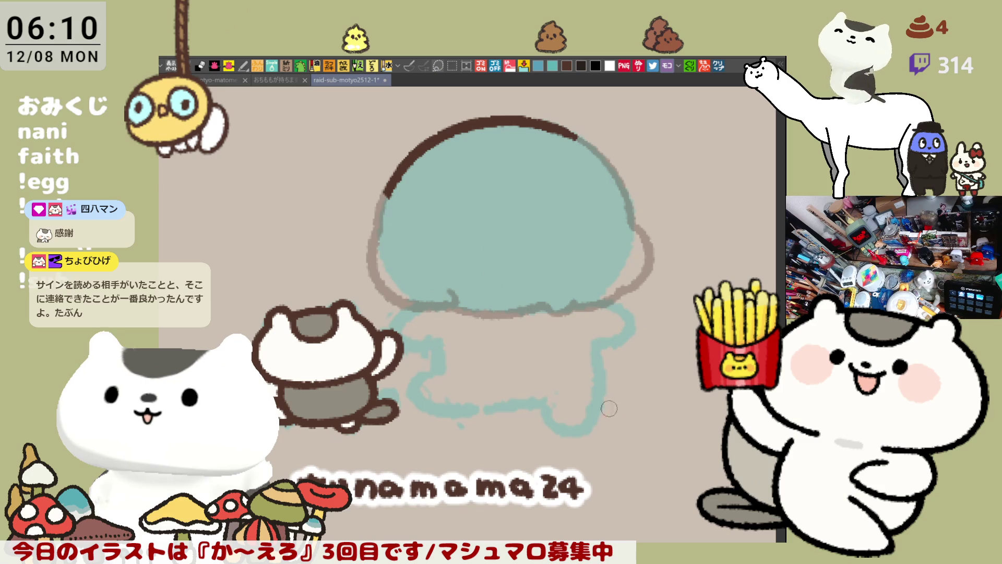
pyautogui.moveTo(634, 396); pyautogui.dragTo(626, 338)
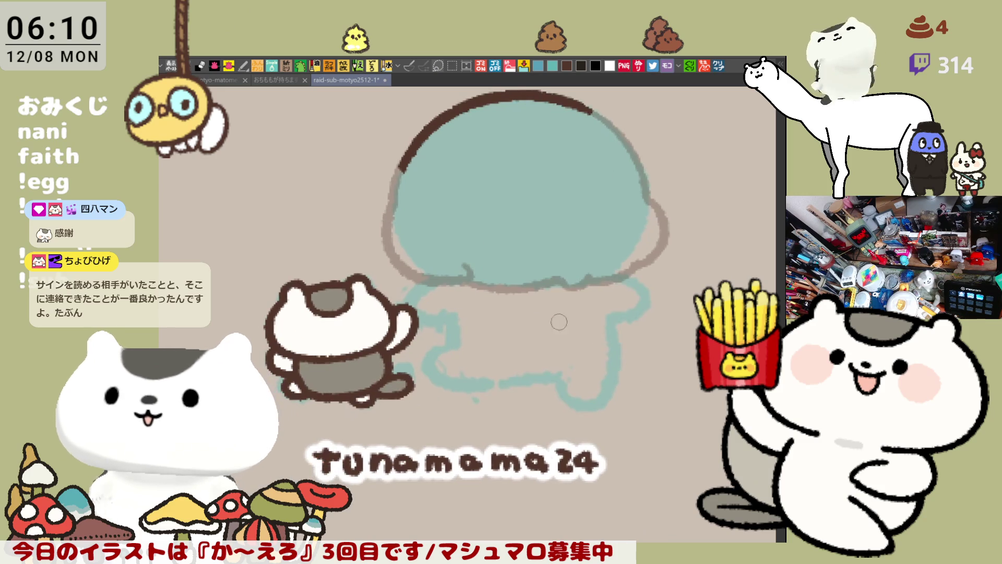
pyautogui.hotkey('ctrl', 's')
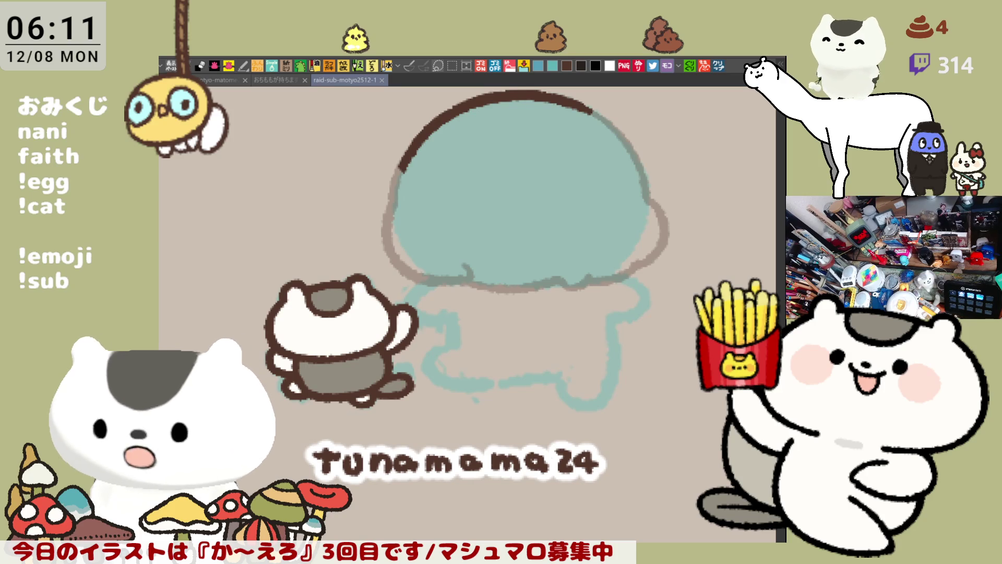
# Step: Erase the lower-left end of the brown top arc
pyautogui.moveTo(419, 167)
pyautogui.mouseDown()
pyautogui.moveTo(390, 92)
pyautogui.moveTo(408, 203)
pyautogui.moveTo(404, 170)
pyautogui.mouseUp()
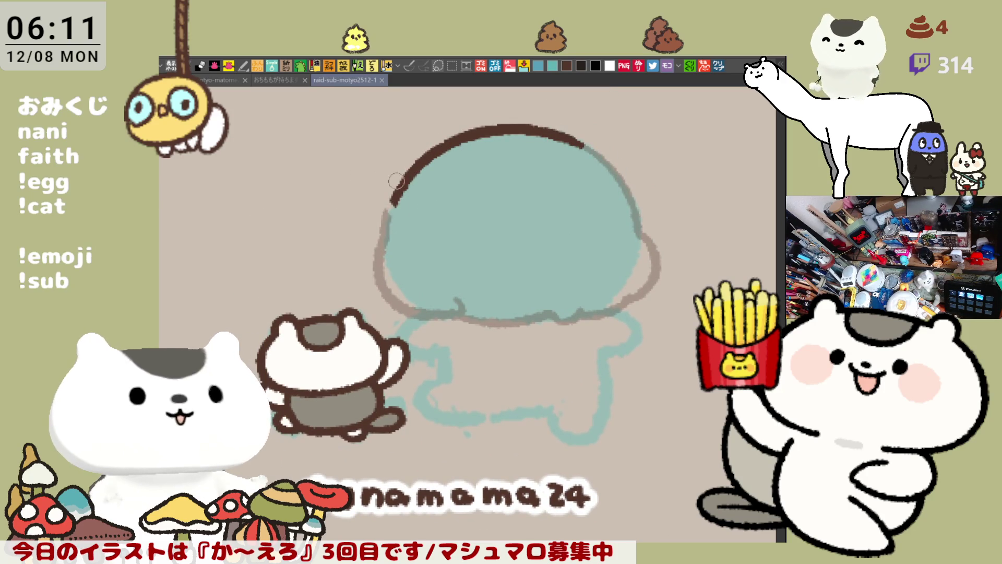
pyautogui.moveTo(399, 197)
pyautogui.mouseDown()
pyautogui.moveTo(429, 158)
pyautogui.moveTo(380, 227)
pyautogui.mouseUp()
pyautogui.hotkey('ctrl', 'z')
# Step: Repeatedly attempt a brown outline down the dome's left side, undoing each unsatisfying try
pyautogui.moveTo(428, 152); pyautogui.dragTo(384, 244)
pyautogui.hotkey('ctrl', 'z')
pyautogui.moveTo(428, 154); pyautogui.dragTo(384, 243)
pyautogui.hotkey('ctrl', 'z')
pyautogui.moveTo(425, 154); pyautogui.dragTo(384, 243)
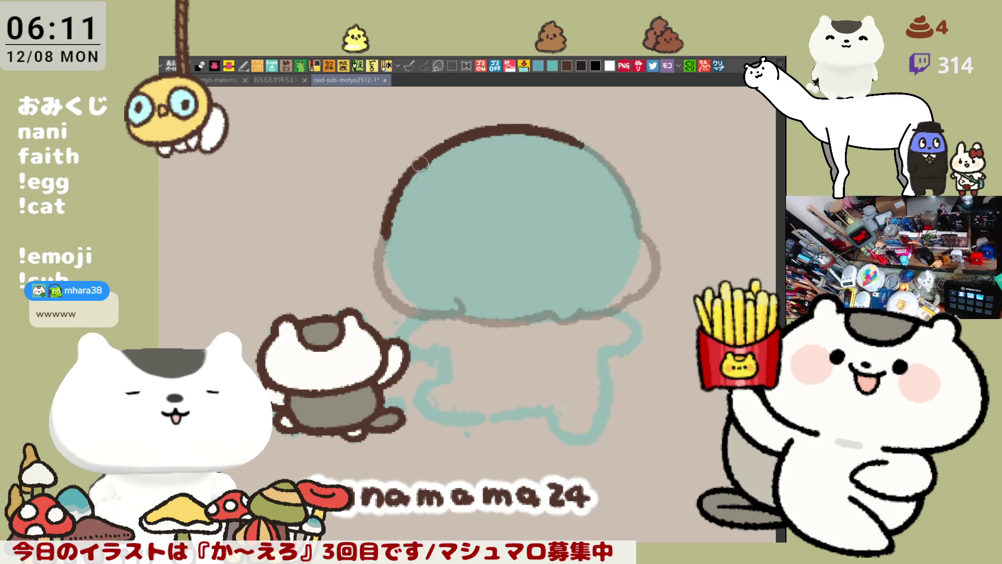
pyautogui.hotkey('ctrl', 'z')
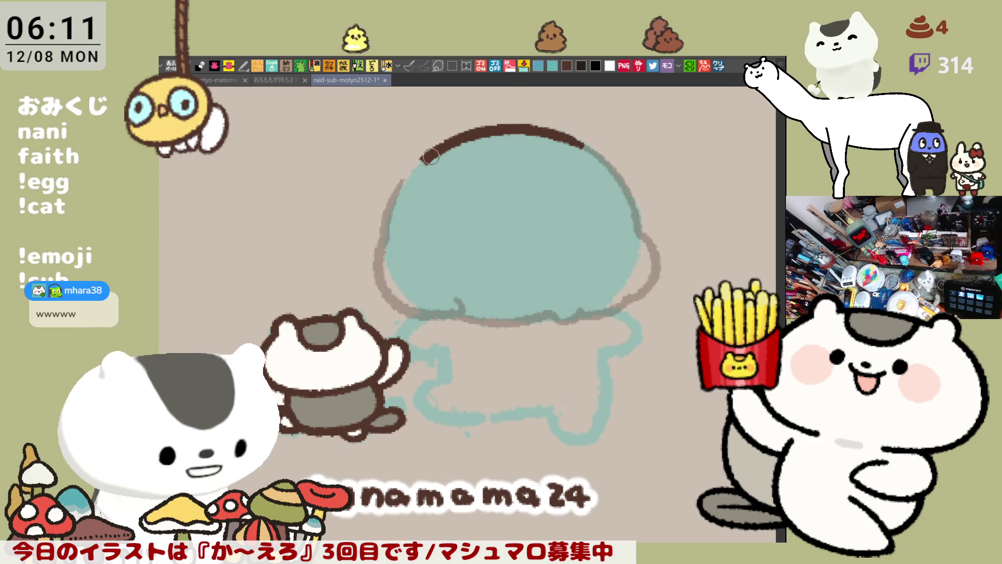
pyautogui.moveTo(430, 157); pyautogui.dragTo(386, 245)
pyautogui.hotkey('ctrl', 'z')
pyautogui.moveTo(430, 156); pyautogui.dragTo(387, 247)
pyautogui.hotkey('ctrl', 'z')
pyautogui.moveTo(431, 152); pyautogui.dragTo(387, 246)
pyautogui.hotkey('ctrl', 'z')
pyautogui.moveTo(431, 152); pyautogui.dragTo(390, 245)
pyautogui.hotkey('ctrl', 'z')
pyautogui.moveTo(431, 152); pyautogui.dragTo(387, 246)
pyautogui.hotkey('ctrl', 'z')
pyautogui.moveTo(431, 153)
pyautogui.mouseDown()
pyautogui.moveTo(388, 247)
pyautogui.moveTo(415, 167)
pyautogui.moveTo(388, 247)
pyautogui.moveTo(526, 117)
pyautogui.moveTo(378, 271)
pyautogui.mouseUp()
pyautogui.hotkey('ctrl', 'z')
pyautogui.hotkey('ctrl', 'z')
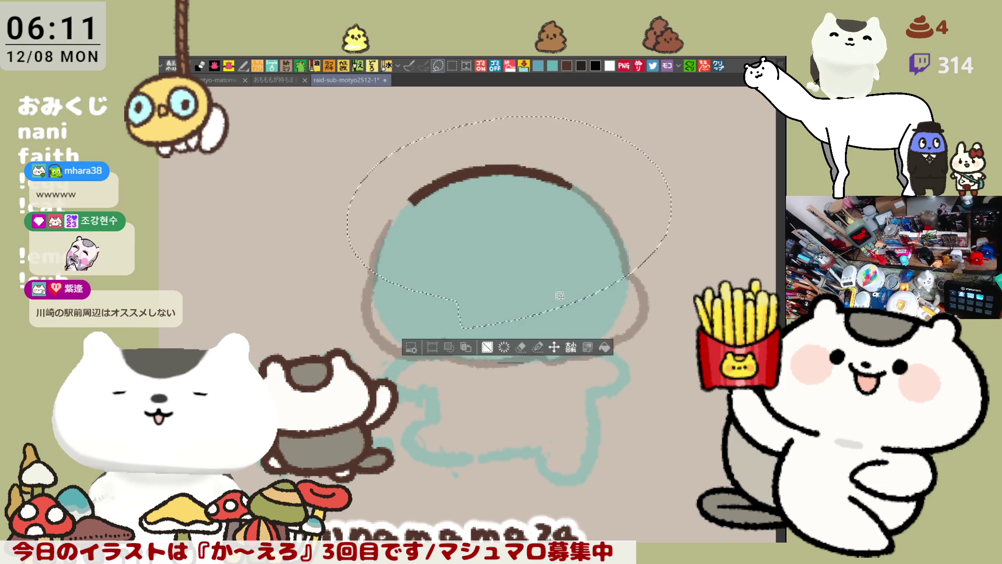
# Step: Nudge the lasso-selected top of the hair up slightly, then deselect
pyautogui.click(555, 348)
pyautogui.moveTo(521, 239); pyautogui.dragTo(522, 236)
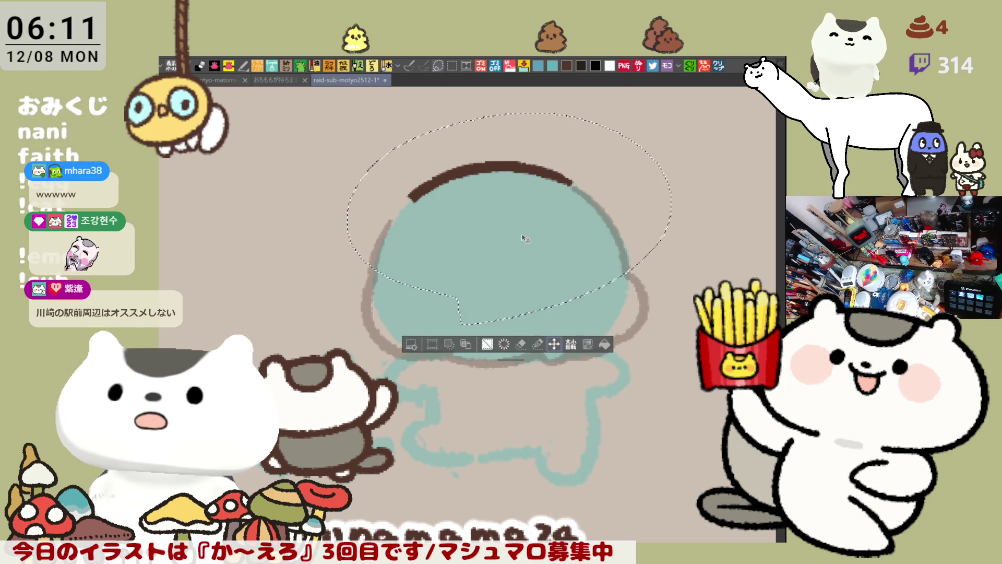
pyautogui.press('Return')
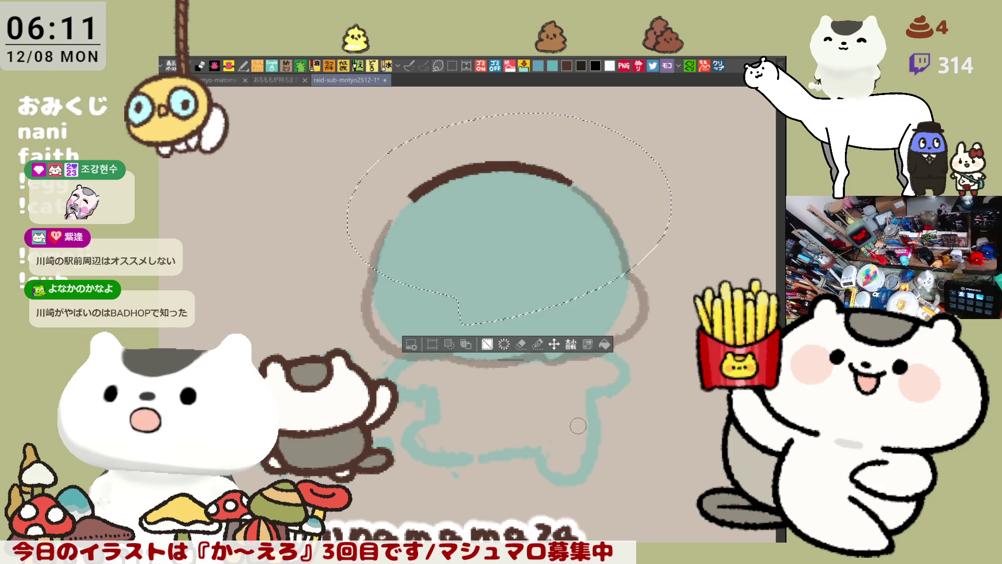
pyautogui.hotkey('ctrl', 'd')
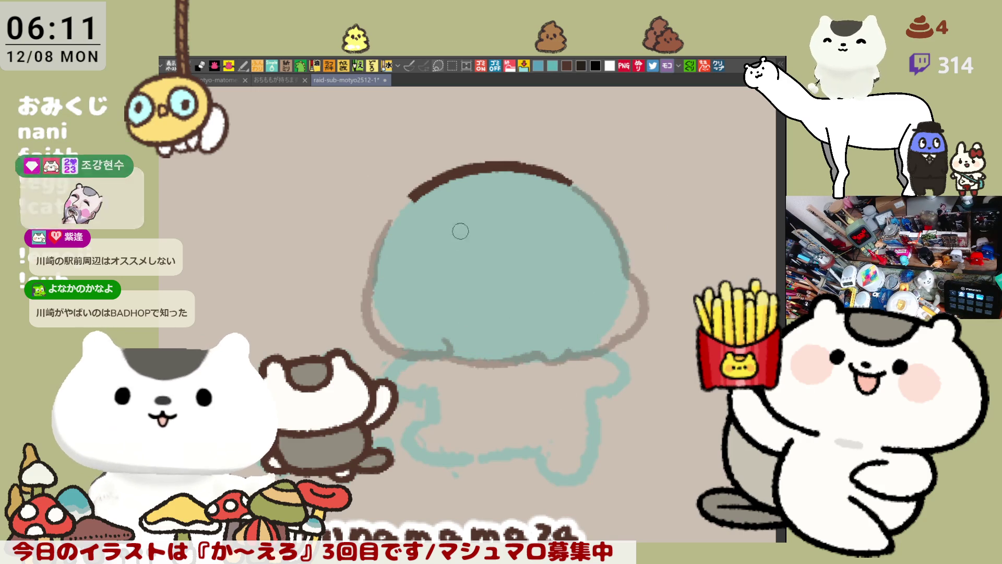
# Step: Trace a dark brown outline down the hair's upper-left edge
pyautogui.moveTo(413, 194); pyautogui.dragTo(376, 257)
pyautogui.hotkey('ctrl', 'z')
pyautogui.hotkey('ctrl', 'z')
pyautogui.moveTo(415, 194); pyautogui.dragTo(372, 268)
pyautogui.moveTo(418, 195); pyautogui.dragTo(372, 278)
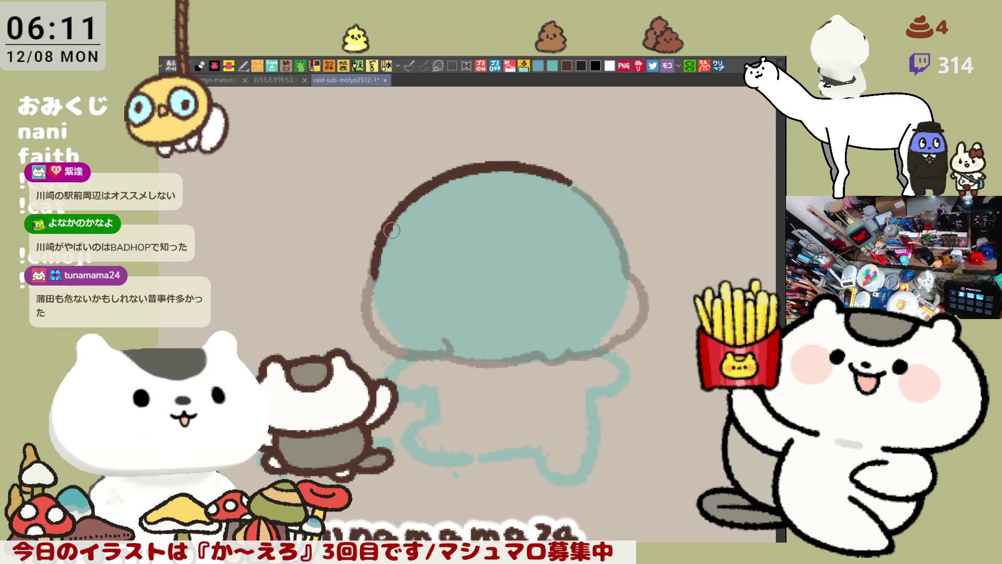
pyautogui.hotkey('ctrl', 'z')
pyautogui.moveTo(416, 196)
pyautogui.mouseDown()
pyautogui.moveTo(384, 235)
pyautogui.moveTo(371, 283)
pyautogui.mouseUp()
pyautogui.hotkey('ctrl', 'z')
pyautogui.moveTo(417, 196); pyautogui.dragTo(376, 285)
pyautogui.hotkey('ctrl', 'z')
pyautogui.moveTo(418, 196); pyautogui.dragTo(374, 287)
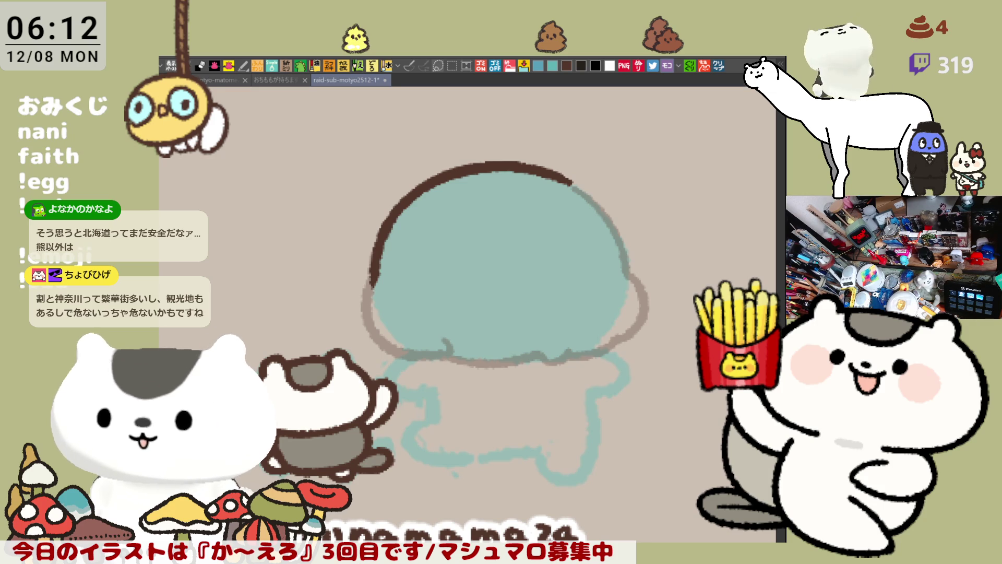
pyautogui.moveTo(495, 326); pyautogui.dragTo(479, 274)
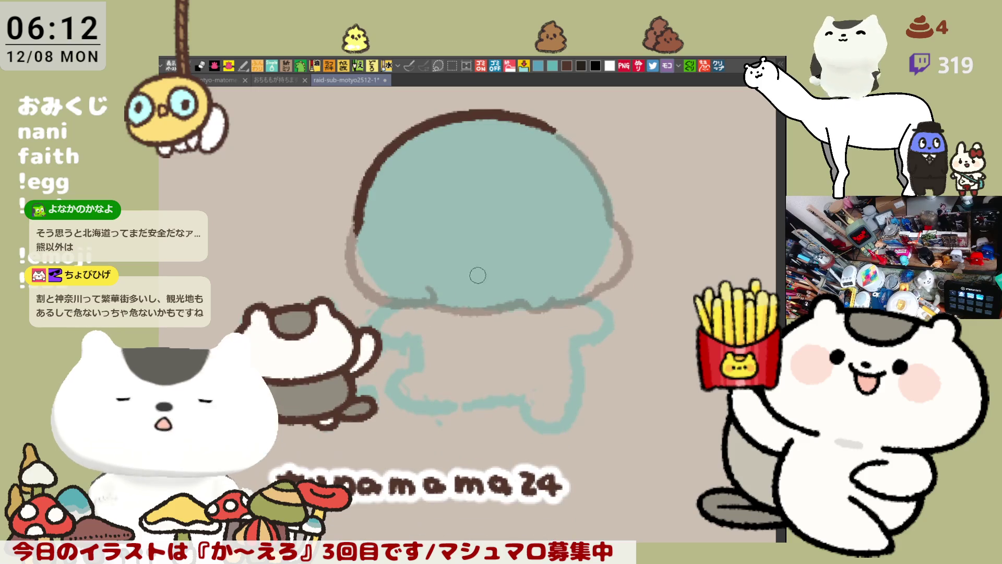
# Step: Outline the hair's left side, bottom hook and bottom edge toward the right in dark brown
pyautogui.moveTo(359, 219)
pyautogui.mouseDown()
pyautogui.moveTo(381, 309)
pyautogui.moveTo(409, 308)
pyautogui.mouseUp()
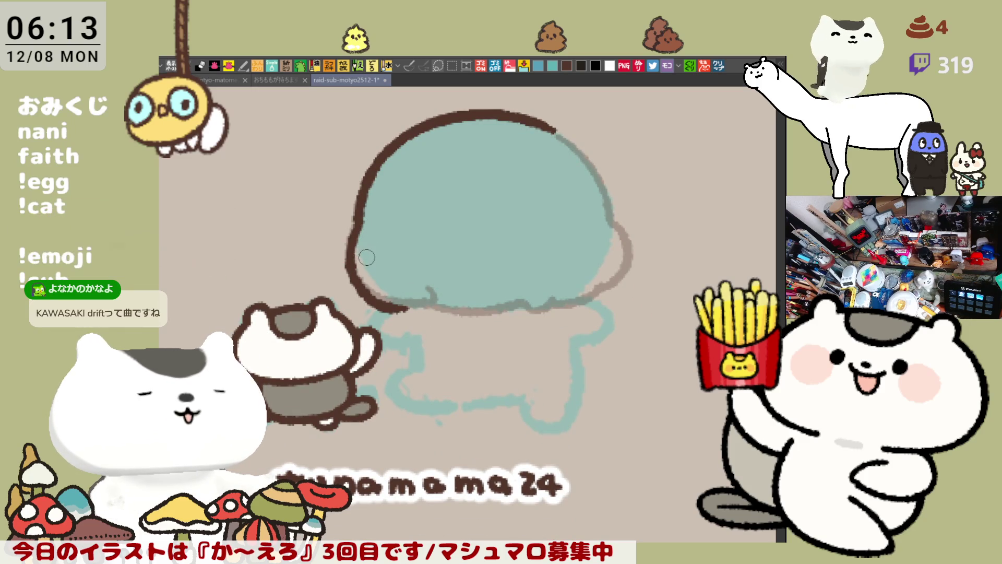
pyautogui.hotkey('ctrl', 'z')
pyautogui.moveTo(354, 232); pyautogui.dragTo(422, 301)
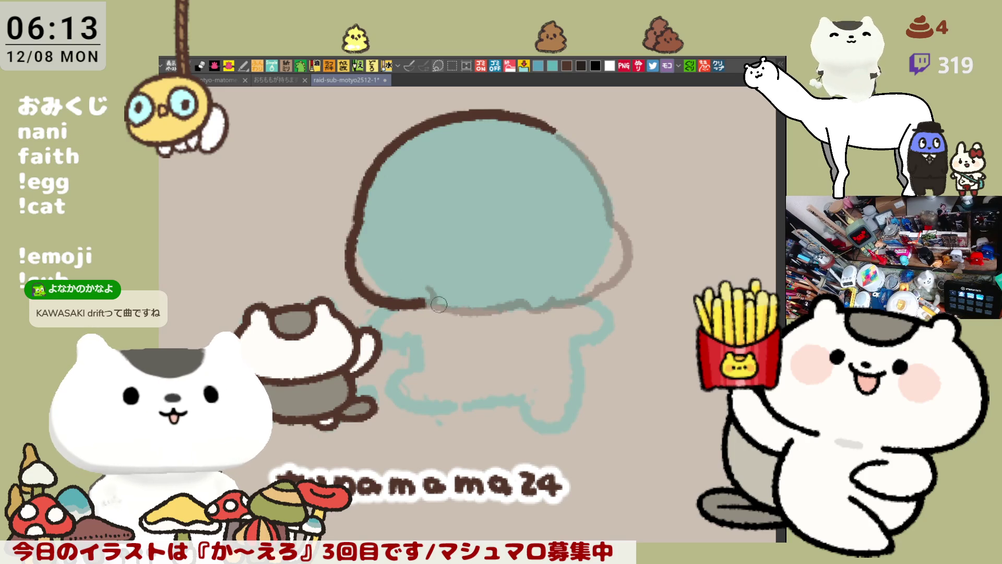
pyautogui.moveTo(417, 303)
pyautogui.mouseDown()
pyautogui.moveTo(430, 290)
pyautogui.moveTo(434, 304)
pyautogui.mouseUp()
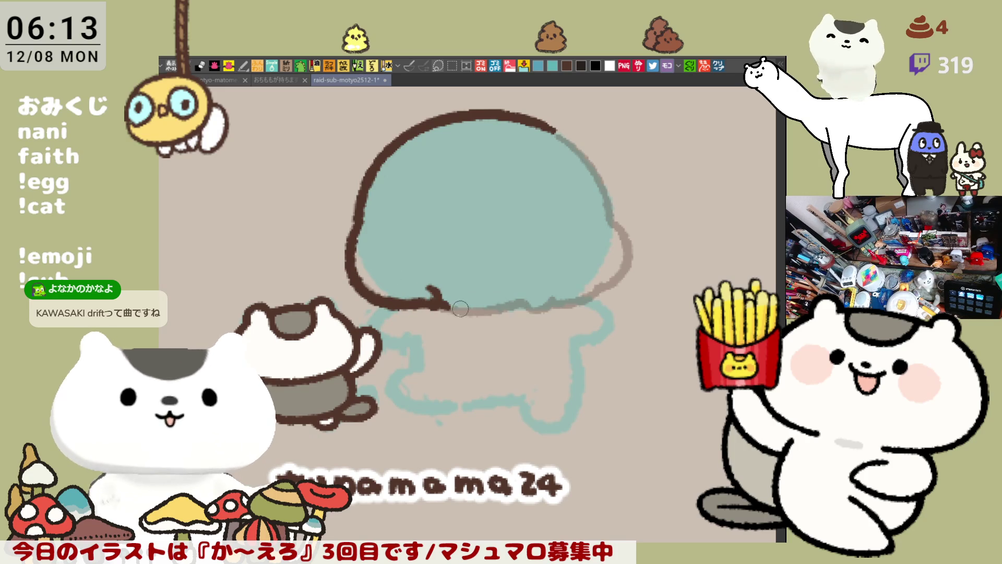
pyautogui.moveTo(441, 304); pyautogui.dragTo(522, 303)
pyautogui.hotkey('ctrl', 'z')
pyautogui.moveTo(442, 304)
pyautogui.mouseDown()
pyautogui.moveTo(551, 307)
pyautogui.moveTo(542, 311)
pyautogui.mouseUp()
# Step: With the view mirrored and rotated, outline the remaining side and lower corner, then restore the view
pyautogui.press('h')
pyautogui.press('-')
pyautogui.press('-')
pyautogui.press('-')
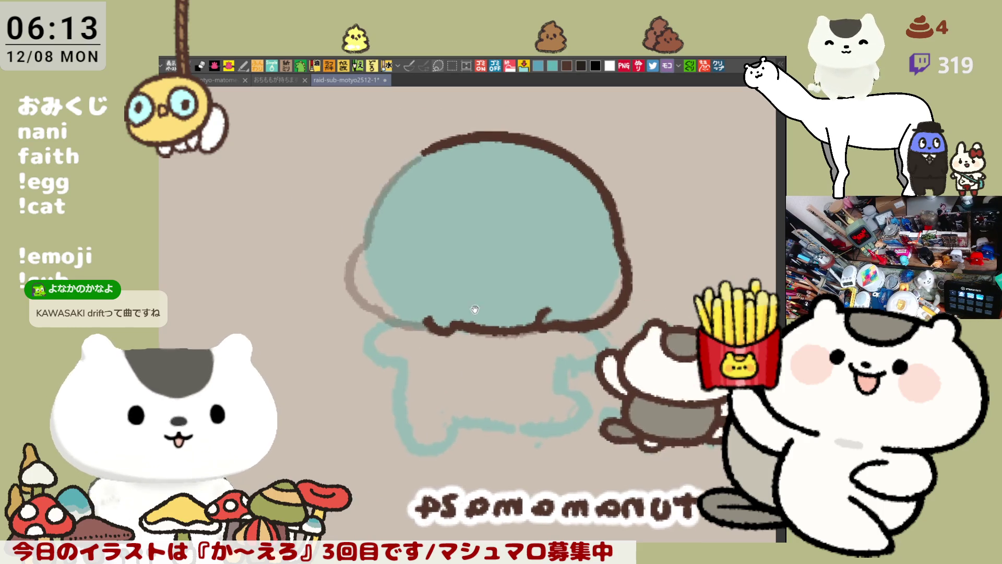
pyautogui.moveTo(414, 150); pyautogui.dragTo(368, 256)
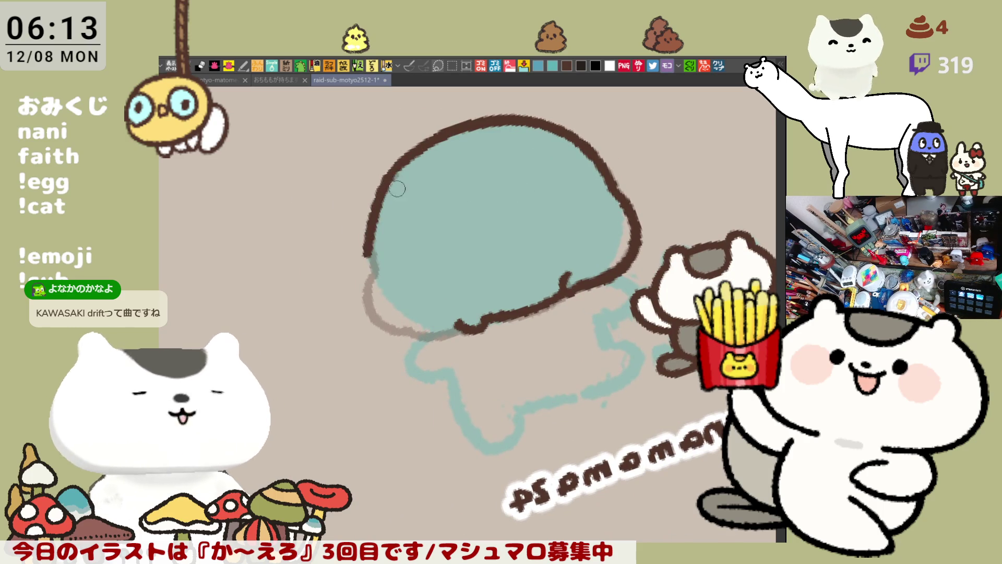
pyautogui.hotkey('ctrl', 'z')
pyautogui.moveTo(415, 151); pyautogui.dragTo(373, 271)
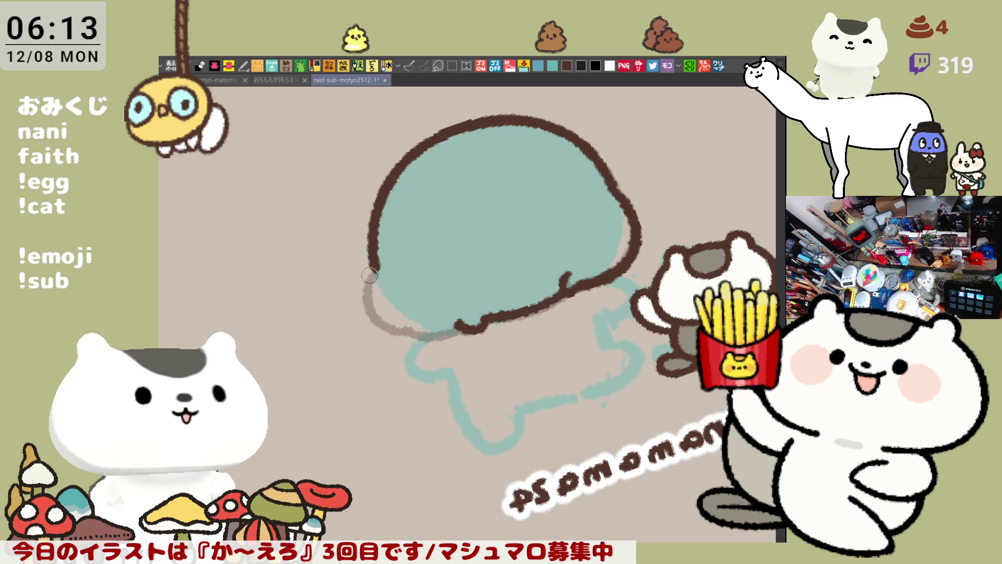
pyautogui.moveTo(372, 273)
pyautogui.mouseDown()
pyautogui.moveTo(400, 332)
pyautogui.moveTo(415, 331)
pyautogui.mouseUp()
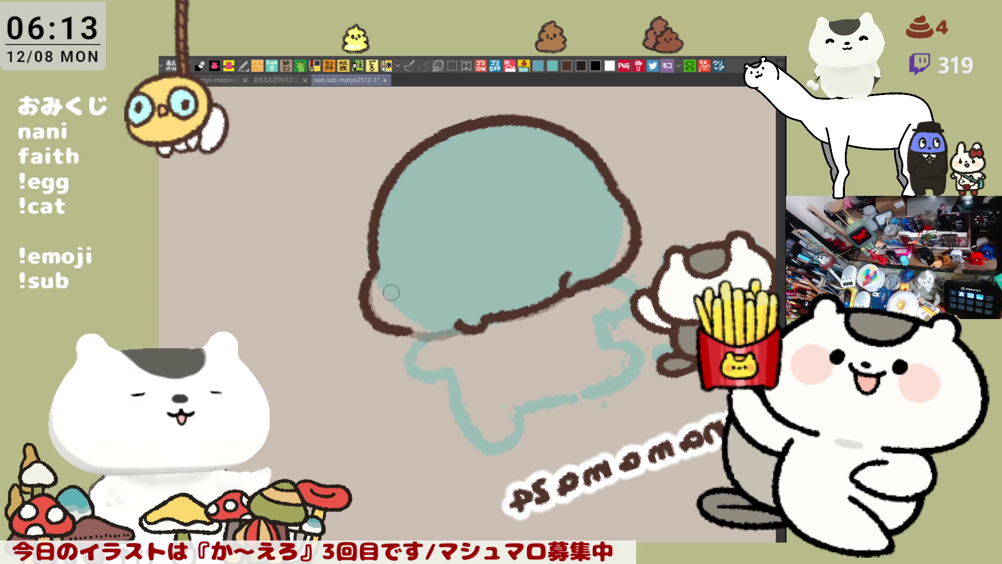
pyautogui.hotkey('ctrl', 'z')
pyautogui.moveTo(375, 263)
pyautogui.mouseDown()
pyautogui.moveTo(366, 315)
pyautogui.moveTo(421, 336)
pyautogui.moveTo(456, 330)
pyautogui.mouseUp()
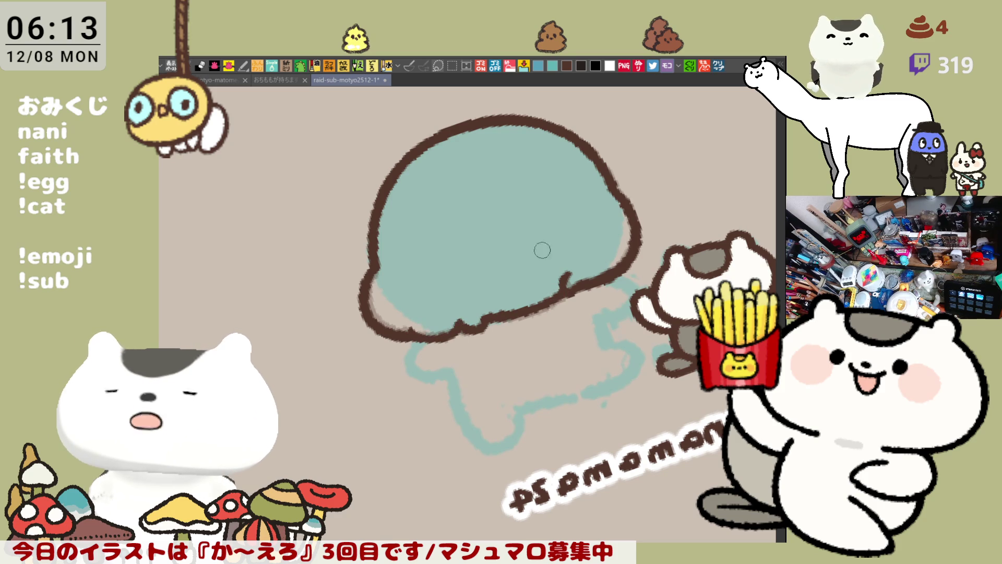
pyautogui.moveTo(548, 231); pyautogui.dragTo(589, 273)
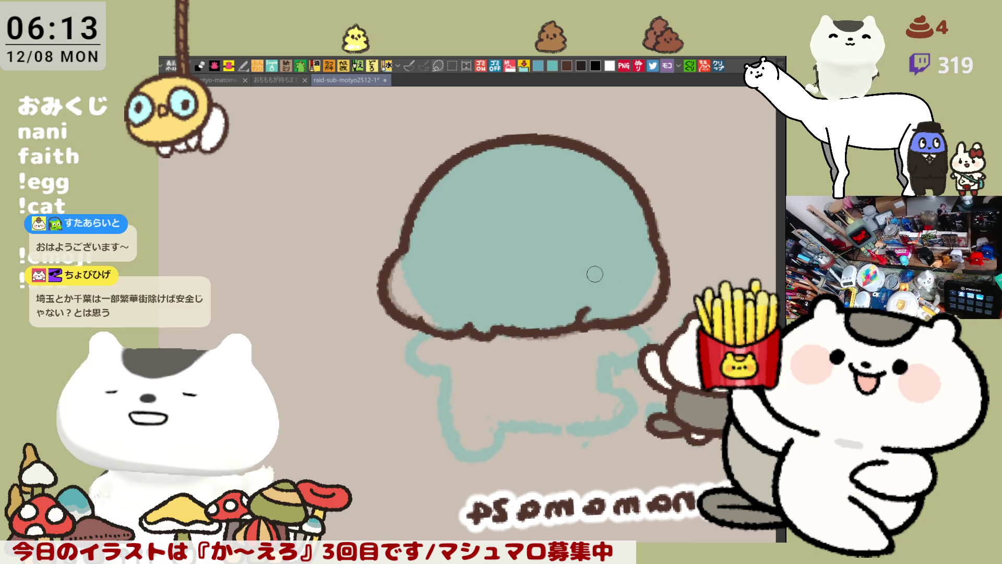
pyautogui.press('h')
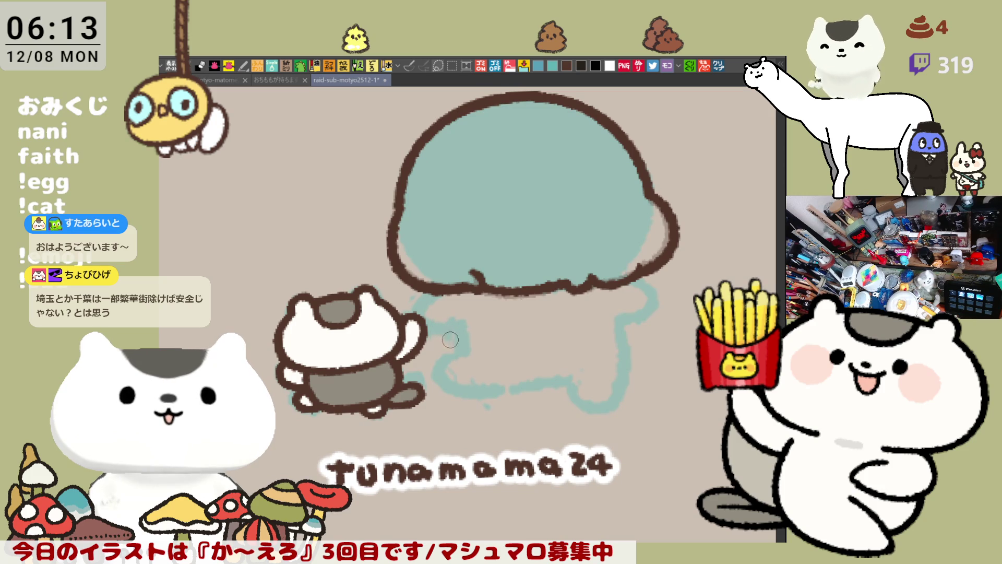
# Step: Draw the arm line from below the hair down to the cat's paw, ending in a small tick
pyautogui.moveTo(445, 288); pyautogui.dragTo(453, 327)
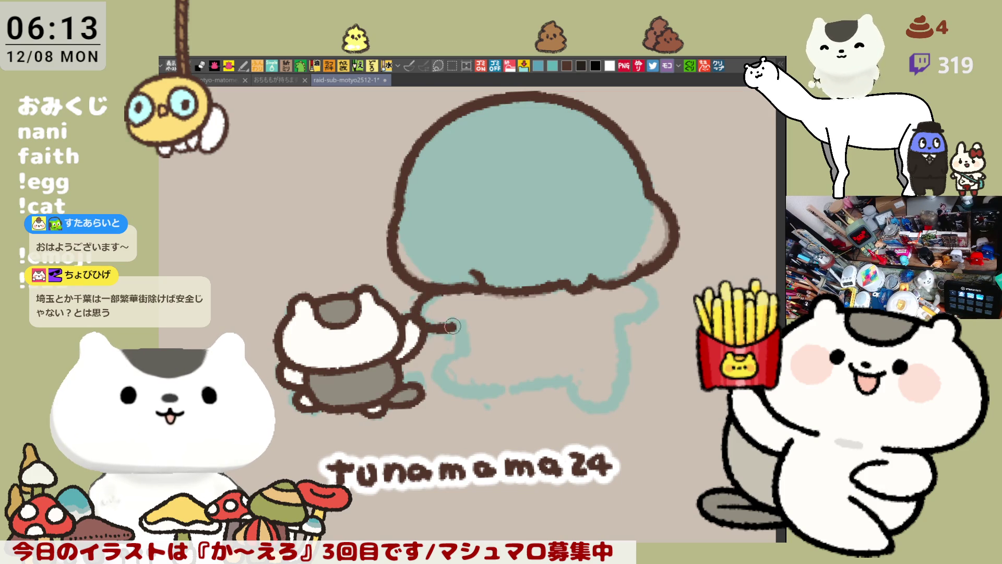
pyautogui.hotkey('ctrl', 'z')
pyautogui.moveTo(428, 292); pyautogui.dragTo(470, 327)
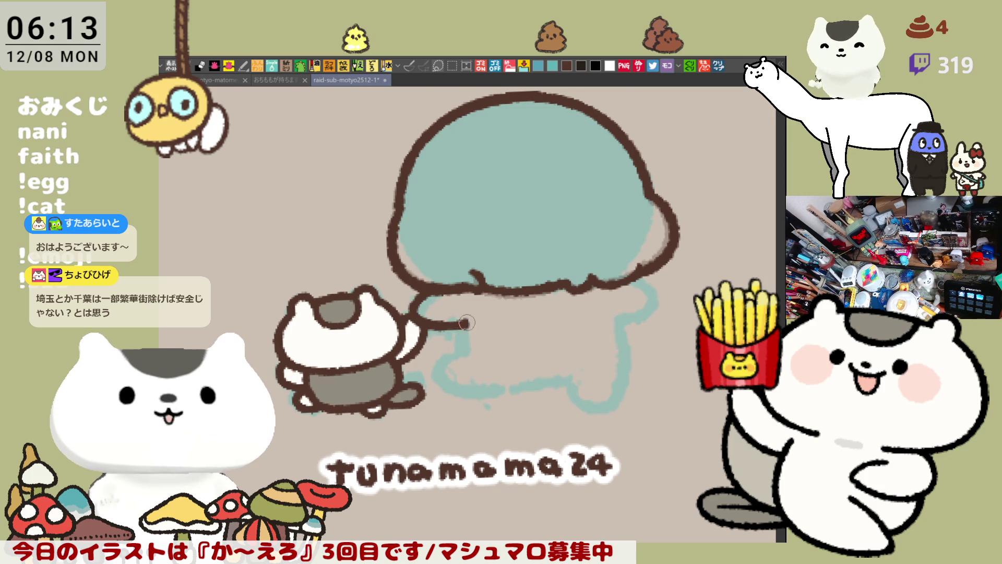
pyautogui.hotkey('ctrl', 'z')
pyautogui.moveTo(424, 297); pyautogui.dragTo(464, 326)
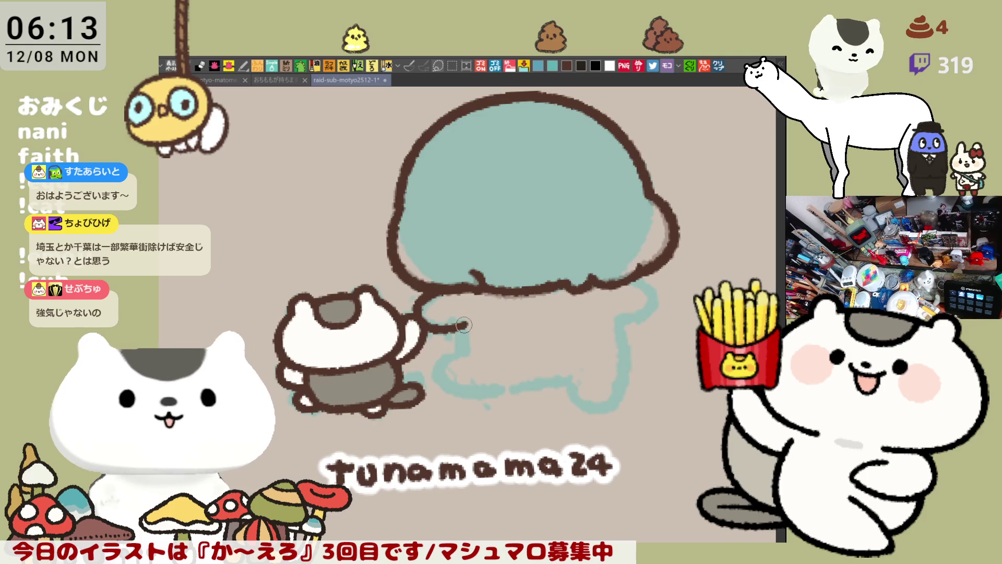
pyautogui.hotkey('ctrl', 'z')
pyautogui.moveTo(427, 295); pyautogui.dragTo(461, 323)
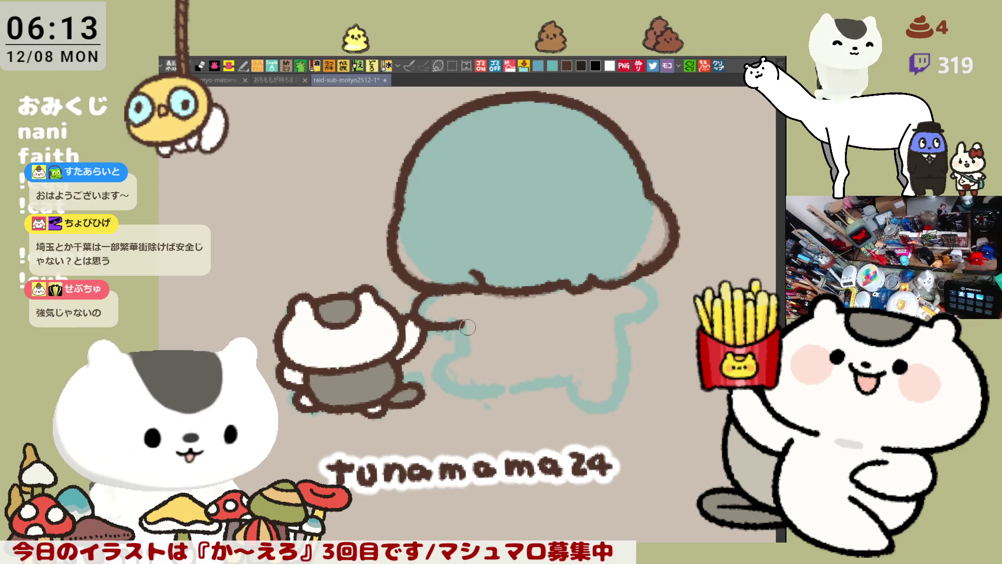
pyautogui.moveTo(459, 328); pyautogui.dragTo(462, 343)
# Step: Try drawing a shoulder hook to the right of the hair, undoing each attempt
pyautogui.moveTo(630, 280)
pyautogui.mouseDown()
pyautogui.moveTo(653, 300)
pyautogui.moveTo(618, 317)
pyautogui.moveTo(655, 299)
pyautogui.moveTo(619, 317)
pyautogui.mouseUp()
pyautogui.hotkey('ctrl', 'z')
pyautogui.hotkey('ctrl', 'z')
pyautogui.moveTo(626, 275); pyautogui.dragTo(618, 317)
pyautogui.hotkey('ctrl', 'z')
pyautogui.moveTo(623, 271)
pyautogui.mouseDown()
pyautogui.moveTo(655, 303)
pyautogui.moveTo(621, 320)
pyautogui.mouseUp()
pyautogui.hotkey('ctrl', 'z')
pyautogui.moveTo(626, 274); pyautogui.dragTo(621, 319)
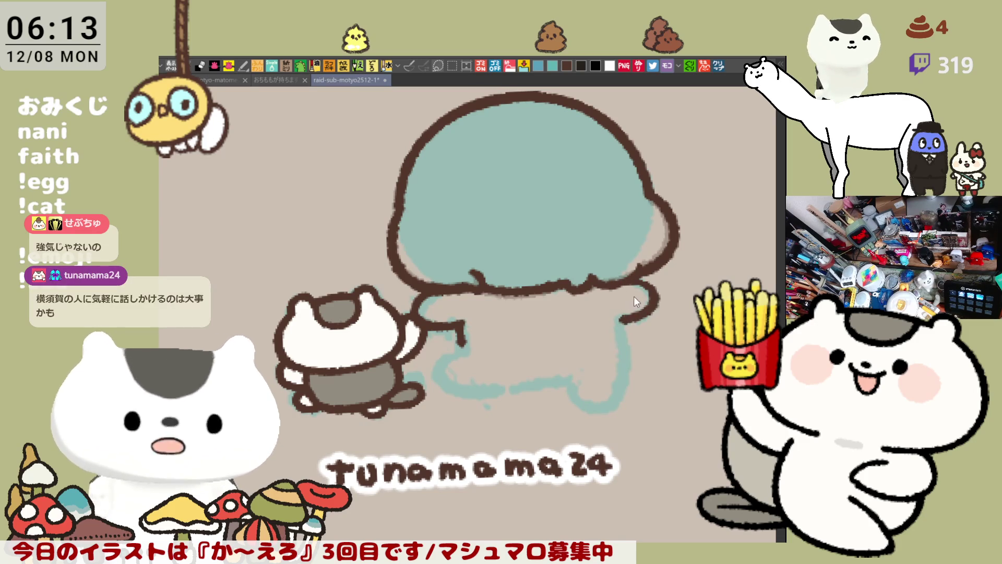
pyautogui.hotkey('ctrl', 'z')
# Step: With the view mirrored and rotated, draw and adjust the shoulder hook on the body's other side
pyautogui.press('h')
pyautogui.moveTo(422, 326); pyautogui.dragTo(411, 282)
pyautogui.moveTo(344, 299)
pyautogui.mouseDown()
pyautogui.moveTo(329, 324)
pyautogui.moveTo(370, 344)
pyautogui.mouseUp()
pyautogui.hotkey('ctrl', 'z')
pyautogui.moveTo(345, 300)
pyautogui.mouseDown()
pyautogui.moveTo(329, 336)
pyautogui.moveTo(379, 338)
pyautogui.mouseUp()
pyautogui.moveTo(501, 277)
pyautogui.mouseDown()
pyautogui.moveTo(511, 252)
pyautogui.moveTo(510, 283)
pyautogui.moveTo(433, 291)
pyautogui.moveTo(397, 340)
pyautogui.moveTo(478, 294)
pyautogui.mouseUp()
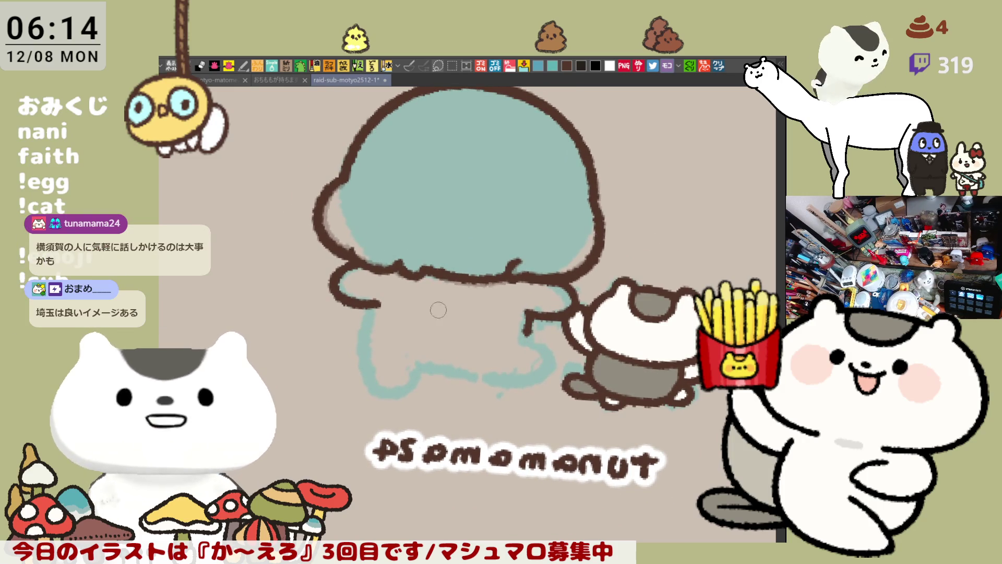
# Step: Redraw the body's side line down from the shoulder and thicken its lower-left outline
pyautogui.moveTo(380, 289); pyautogui.dragTo(365, 327)
pyautogui.hotkey('ctrl', 'z')
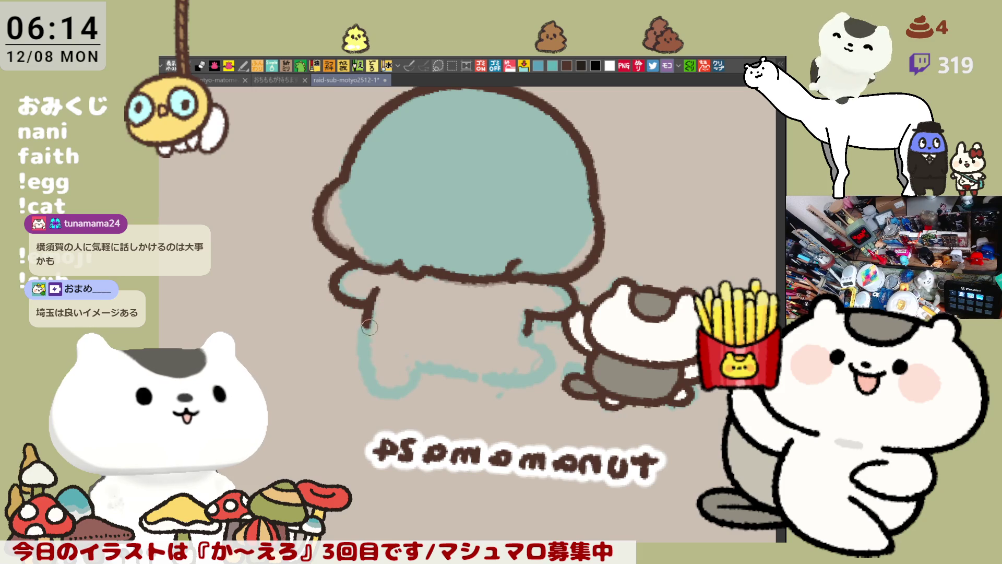
pyautogui.hotkey('ctrl', 'z')
pyautogui.moveTo(377, 282)
pyautogui.mouseDown()
pyautogui.moveTo(359, 365)
pyautogui.moveTo(496, 371)
pyautogui.moveTo(533, 344)
pyautogui.mouseUp()
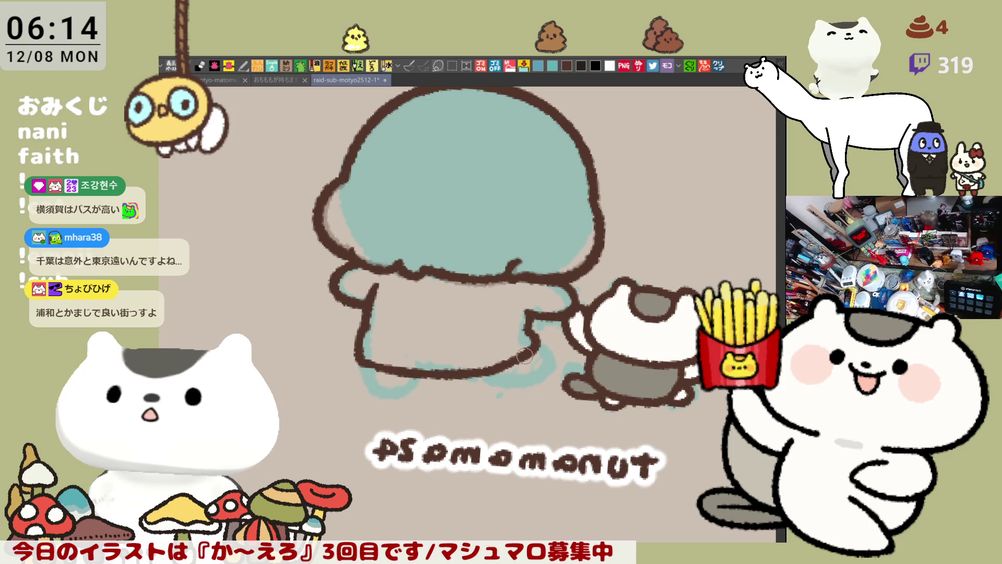
pyautogui.moveTo(362, 349); pyautogui.dragTo(406, 372)
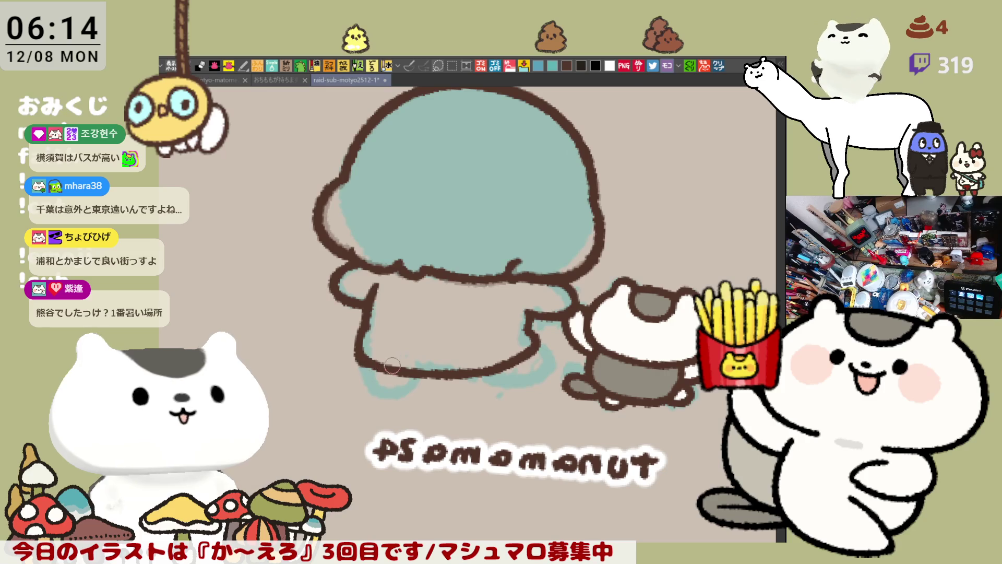
# Step: Unmirror and rotate the view, then try the small tail stroke near the cat
pyautogui.press('h')
pyautogui.moveTo(419, 359)
pyautogui.mouseDown()
pyautogui.moveTo(436, 325)
pyautogui.moveTo(426, 316)
pyautogui.mouseUp()
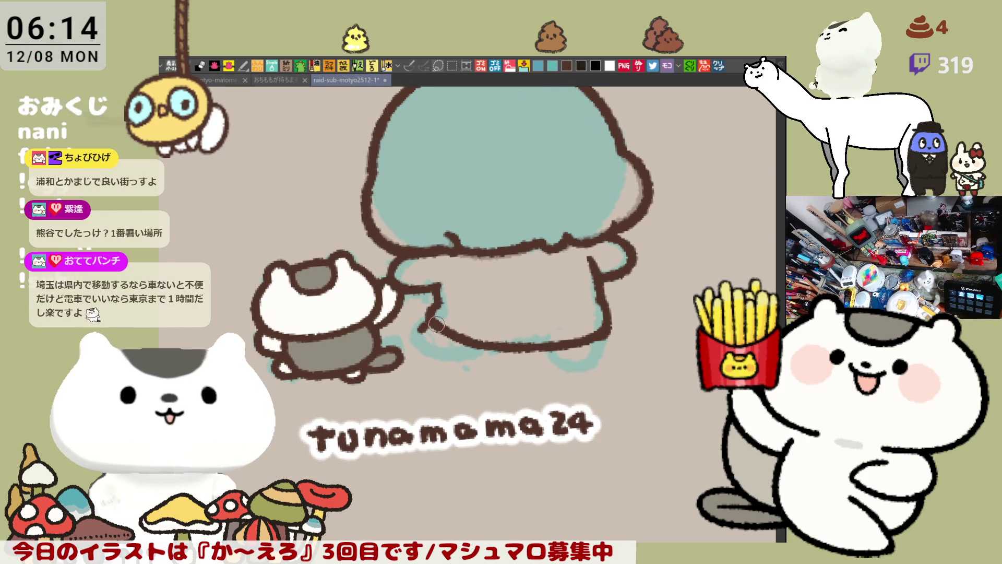
pyautogui.moveTo(449, 320); pyautogui.dragTo(564, 282)
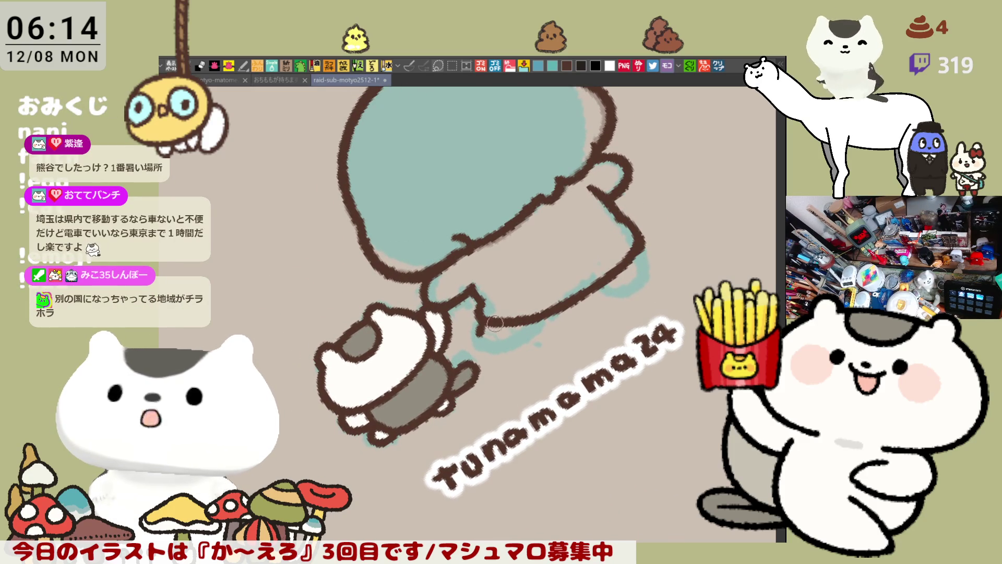
pyautogui.moveTo(483, 321)
pyautogui.mouseDown()
pyautogui.moveTo(476, 339)
pyautogui.moveTo(505, 350)
pyautogui.mouseUp()
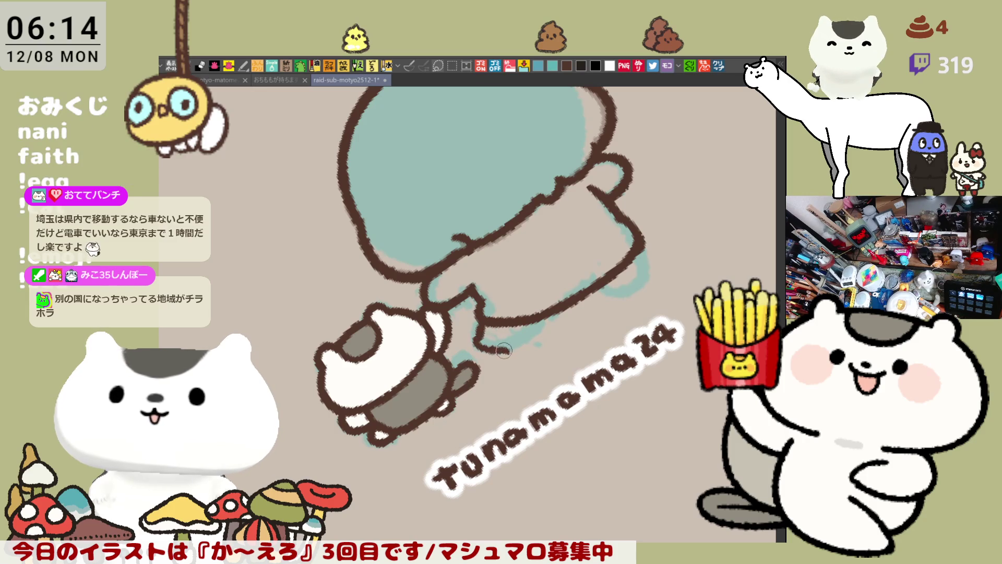
pyautogui.hotkey('ctrl', 'z')
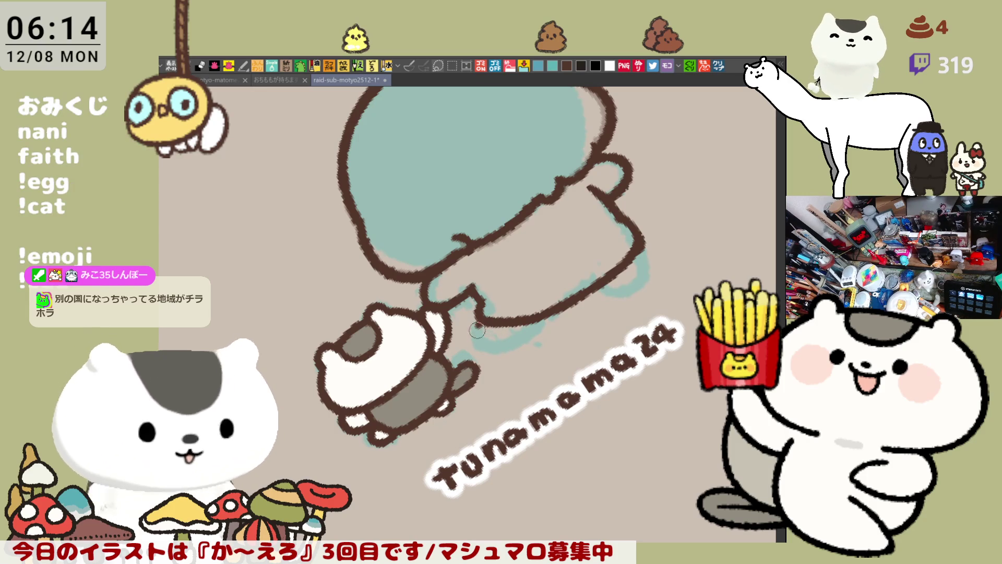
pyautogui.moveTo(480, 337)
pyautogui.mouseDown()
pyautogui.moveTo(507, 349)
pyautogui.moveTo(529, 336)
pyautogui.moveTo(538, 316)
pyautogui.moveTo(461, 385)
pyautogui.mouseUp()
pyautogui.hotkey('ctrl', 'z')
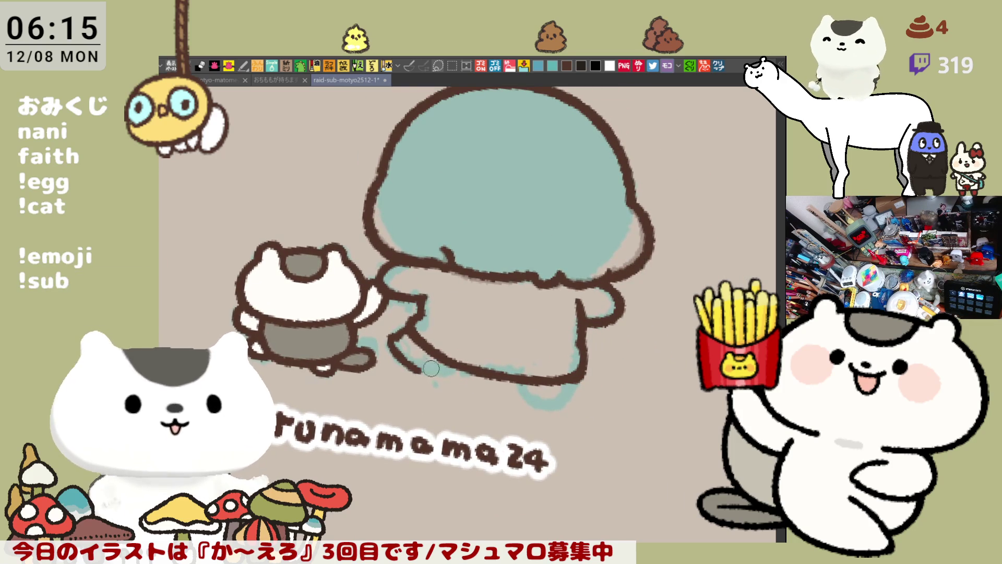
# Step: Thicken the brown outline along the body's bottom and touch up the foot outline
pyautogui.moveTo(425, 368); pyautogui.dragTo(488, 382)
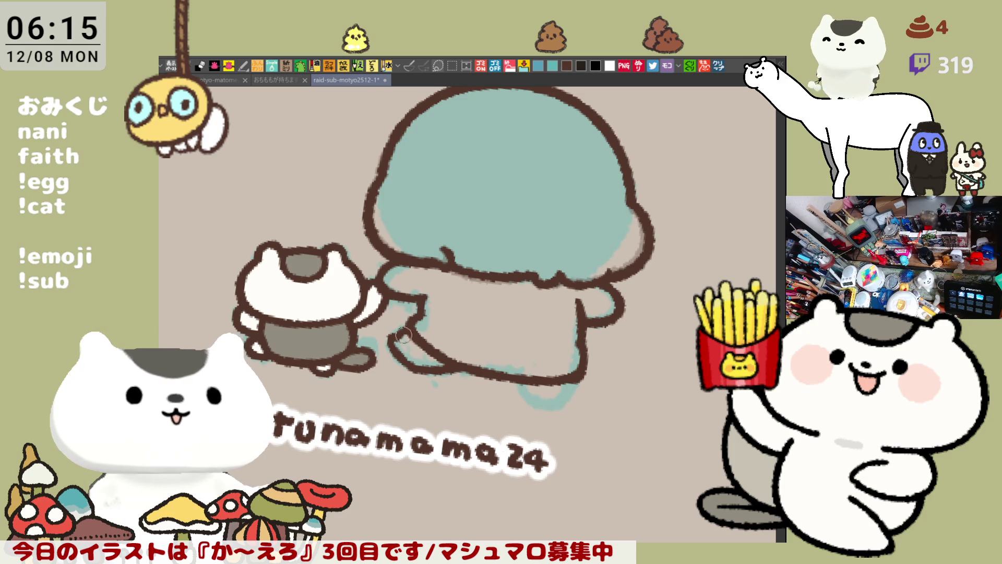
pyautogui.moveTo(526, 386); pyautogui.dragTo(538, 401)
pyautogui.press('-')
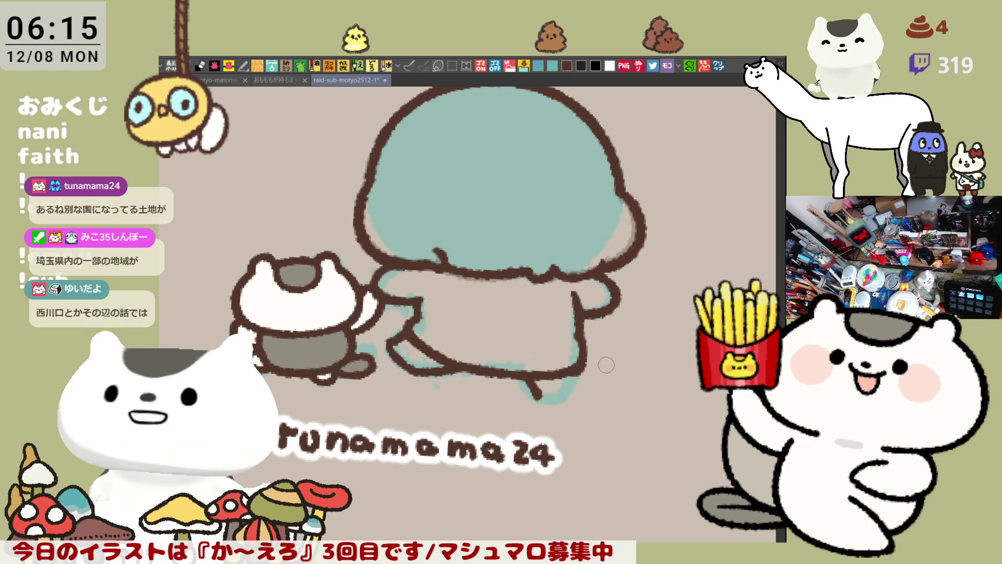
pyautogui.moveTo(522, 388); pyautogui.dragTo(549, 387)
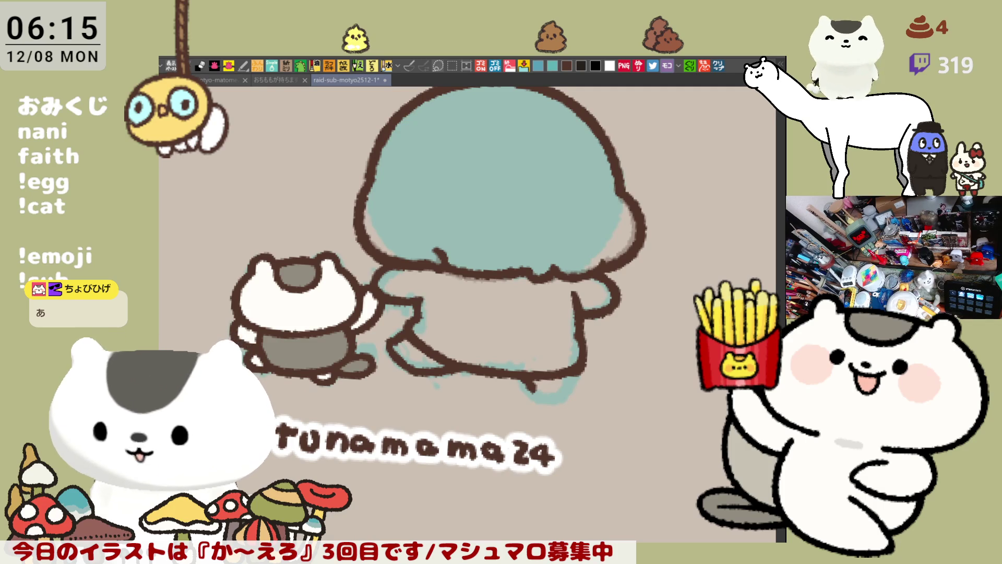
# Step: Fix the foot outline with a shorter bottom stroke, removing the stray tail
pyautogui.scroll(-3, 550, 435)
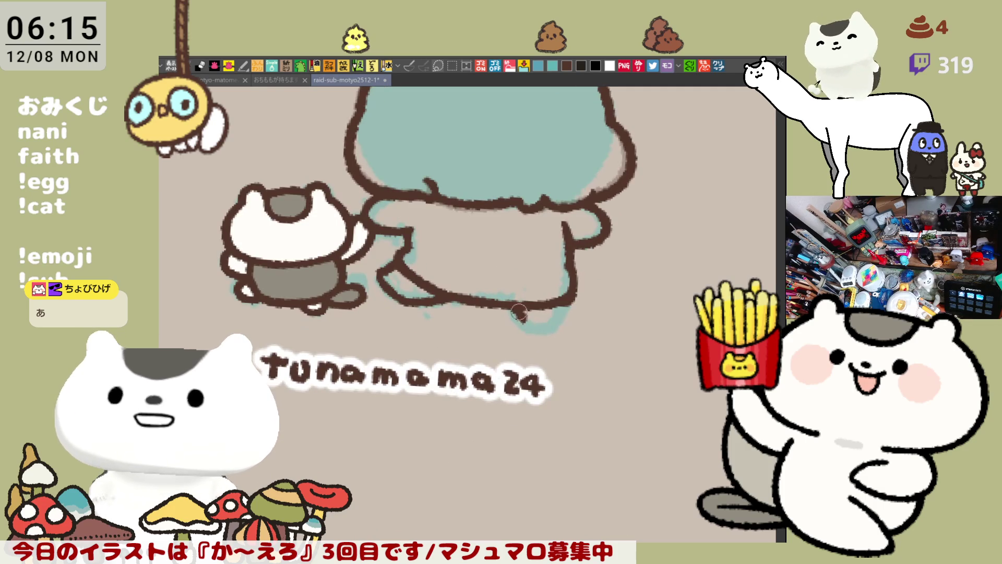
pyautogui.moveTo(545, 325)
pyautogui.mouseDown()
pyautogui.moveTo(553, 316)
pyautogui.moveTo(523, 317)
pyautogui.moveTo(553, 329)
pyautogui.moveTo(563, 303)
pyautogui.moveTo(561, 324)
pyautogui.moveTo(522, 321)
pyautogui.moveTo(566, 326)
pyautogui.moveTo(572, 306)
pyautogui.moveTo(563, 311)
pyautogui.mouseUp()
pyautogui.hotkey('ctrl', 'z')
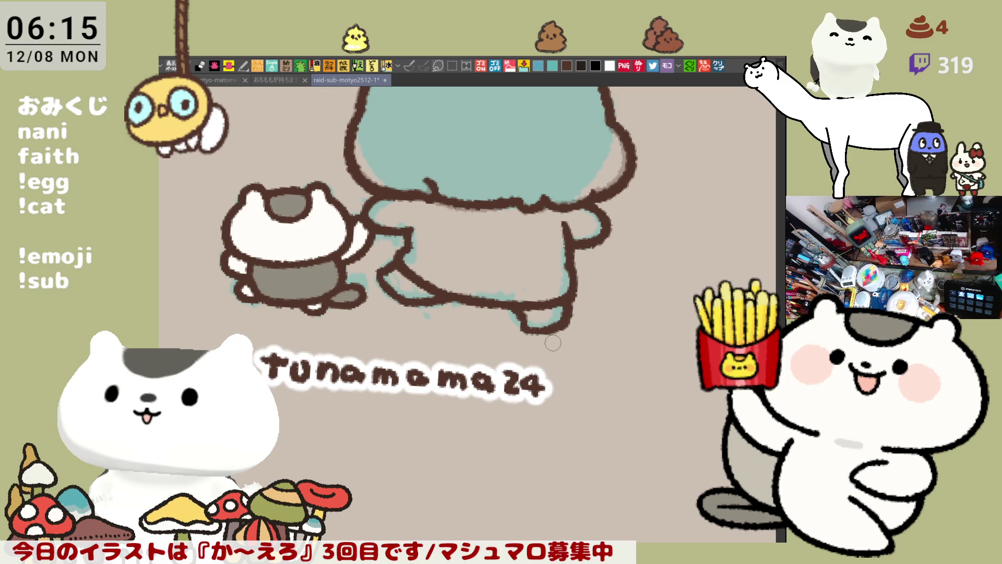
pyautogui.hotkey('ctrl', 'z')
pyautogui.hotkey('ctrl', 'z')
pyautogui.moveTo(519, 313)
pyautogui.mouseDown()
pyautogui.moveTo(527, 329)
pyautogui.moveTo(557, 326)
pyautogui.mouseUp()
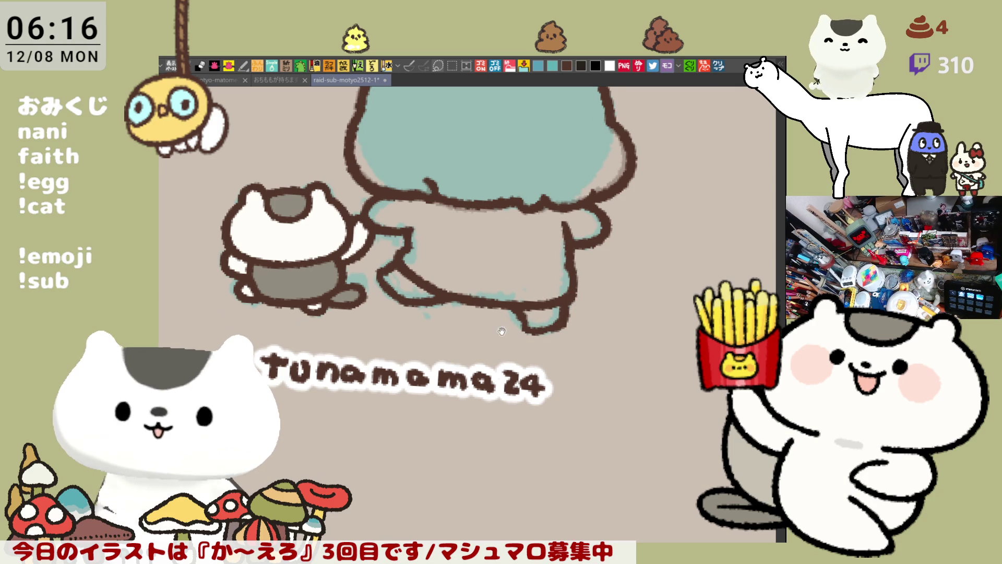
# Step: Paint a darker teal shading band along the top inside of the hair
pyautogui.scroll(5, 661, 353)
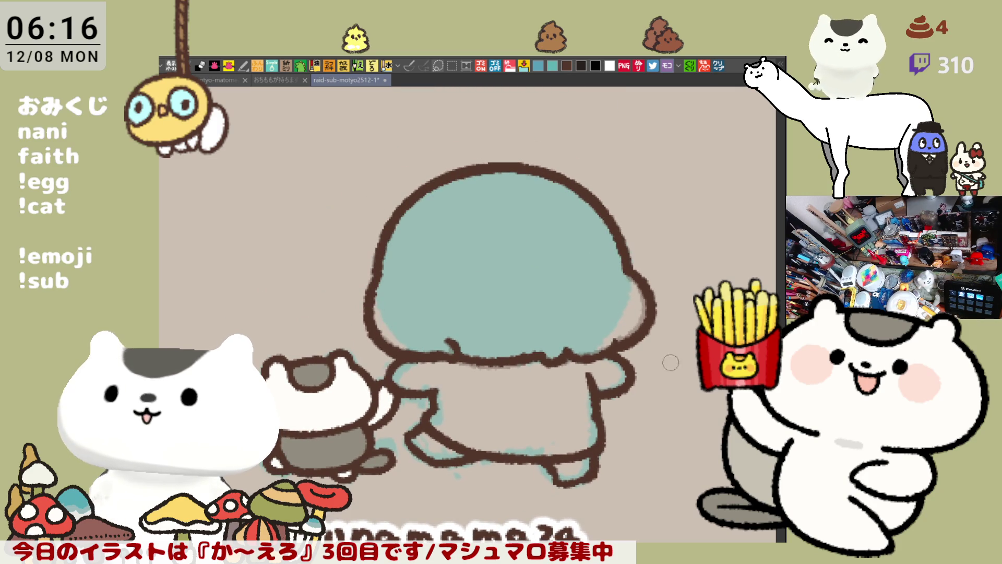
pyautogui.scroll(2, 478, 215)
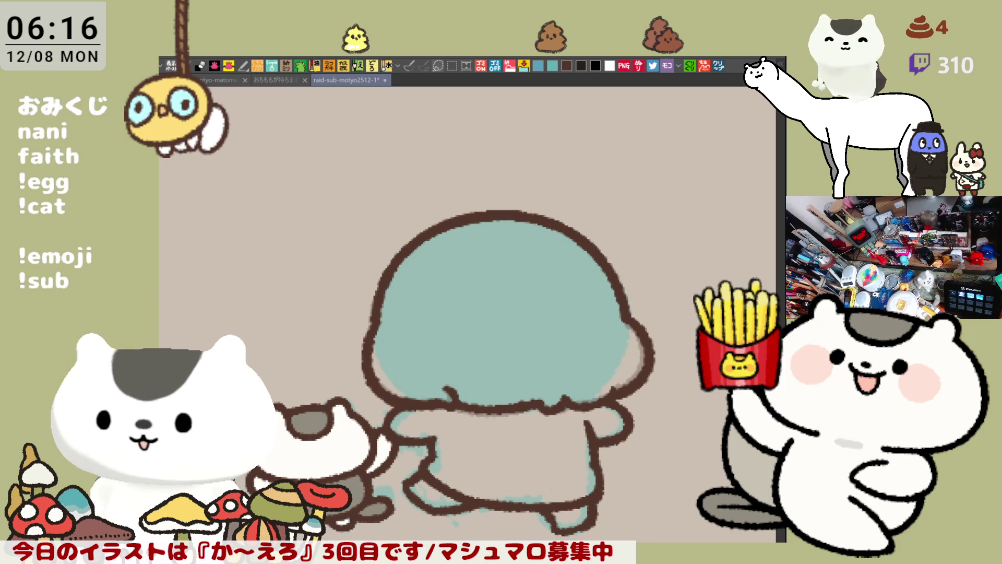
pyautogui.moveTo(488, 176); pyautogui.dragTo(465, 209)
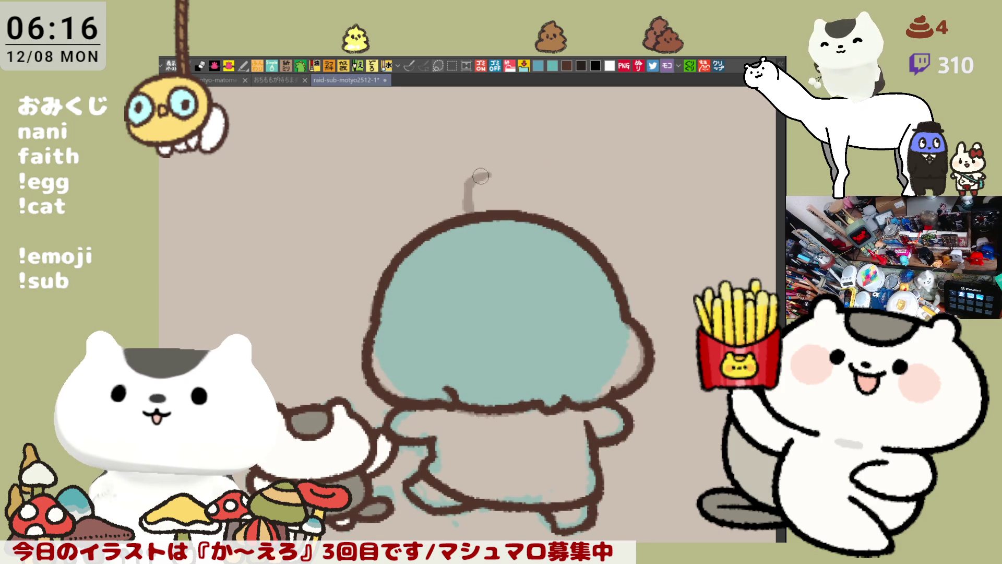
pyautogui.moveTo(485, 176); pyautogui.dragTo(555, 178)
pyautogui.hotkey('ctrl', 'z')
pyautogui.moveTo(470, 219)
pyautogui.mouseDown()
pyautogui.moveTo(489, 230)
pyautogui.moveTo(558, 223)
pyautogui.mouseUp()
pyautogui.moveTo(475, 232)
pyautogui.mouseDown()
pyautogui.moveTo(533, 230)
pyautogui.moveTo(460, 224)
pyautogui.mouseUp()
pyautogui.hotkey('ctrl', 'z')
pyautogui.moveTo(464, 183)
pyautogui.mouseDown()
pyautogui.moveTo(458, 223)
pyautogui.moveTo(459, 178)
pyautogui.moveTo(554, 179)
pyautogui.moveTo(473, 179)
pyautogui.moveTo(558, 180)
pyautogui.moveTo(558, 204)
pyautogui.mouseUp()
pyautogui.hotkey('ctrl', 'z')
# Step: Redraw the grey top line of the can and erase the head outline inside it
pyautogui.hotkey('ctrl', 'z')
pyautogui.moveTo(458, 178)
pyautogui.mouseDown()
pyautogui.moveTo(459, 168)
pyautogui.moveTo(557, 174)
pyautogui.mouseUp()
pyautogui.hotkey('ctrl', 'z')
pyautogui.hotkey('ctrl', 'z')
pyautogui.moveTo(456, 177); pyautogui.dragTo(558, 175)
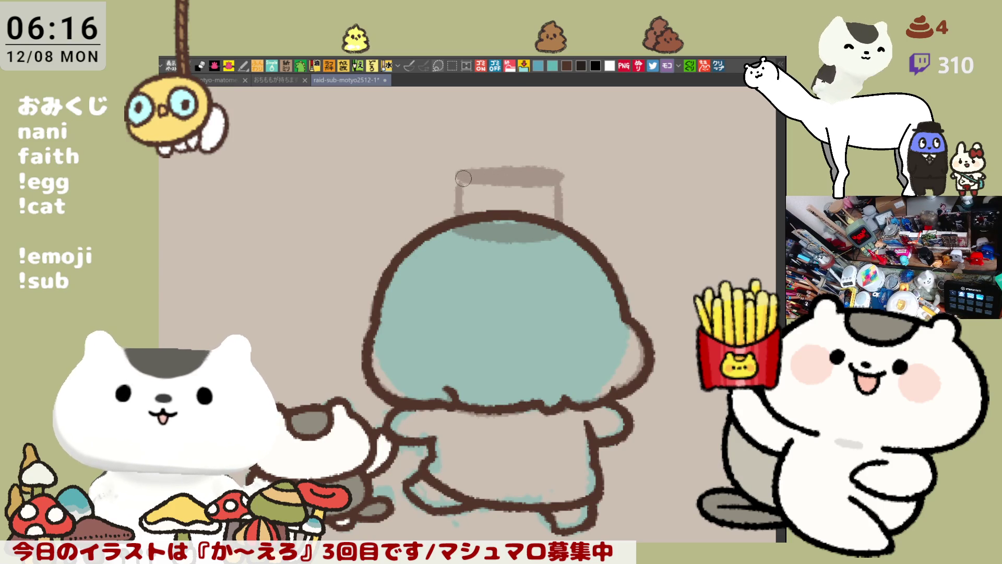
pyautogui.hotkey('ctrl', 'z')
pyautogui.moveTo(455, 177); pyautogui.dragTo(561, 177)
pyautogui.moveTo(491, 182); pyautogui.dragTo(458, 181)
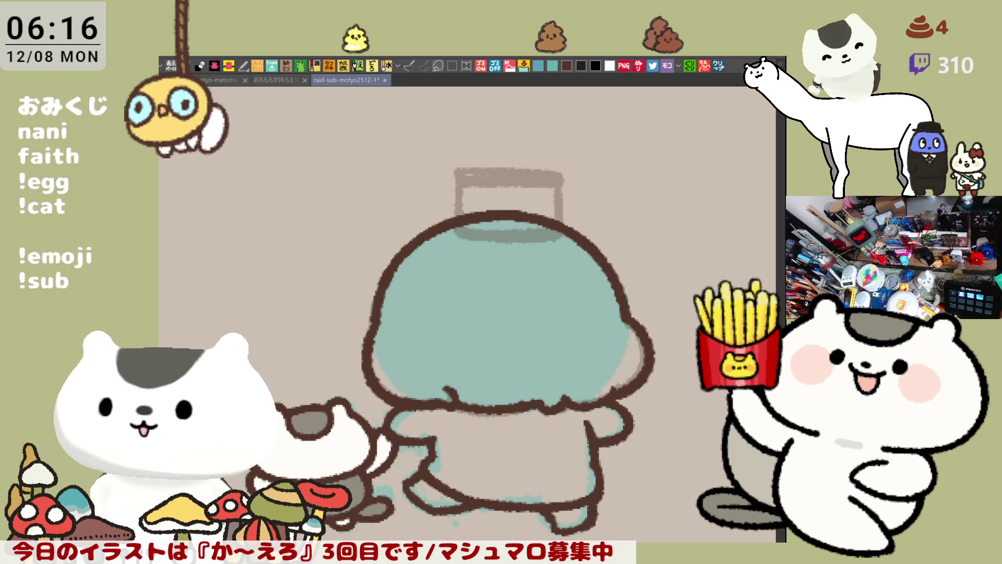
pyautogui.moveTo(482, 224)
pyautogui.mouseDown()
pyautogui.moveTo(468, 228)
pyautogui.moveTo(521, 216)
pyautogui.moveTo(540, 230)
pyautogui.mouseUp()
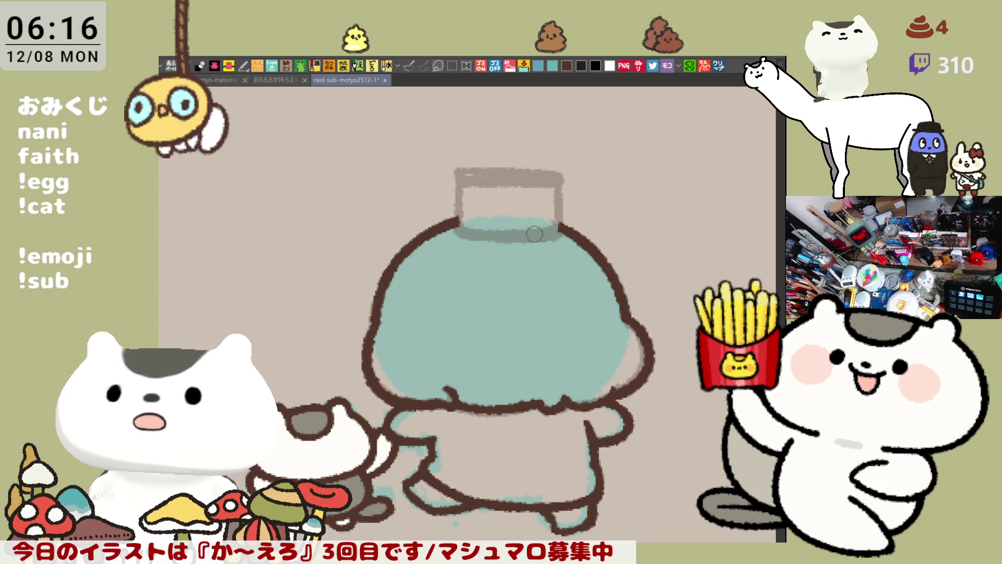
# Step: Trace the can lid's top edge in dark brown, retrying until the line sits right
pyautogui.moveTo(472, 173)
pyautogui.mouseDown()
pyautogui.moveTo(462, 185)
pyautogui.moveTo(460, 174)
pyautogui.moveTo(543, 177)
pyautogui.mouseUp()
pyautogui.hotkey('ctrl', 'z')
pyautogui.moveTo(473, 186); pyautogui.dragTo(558, 190)
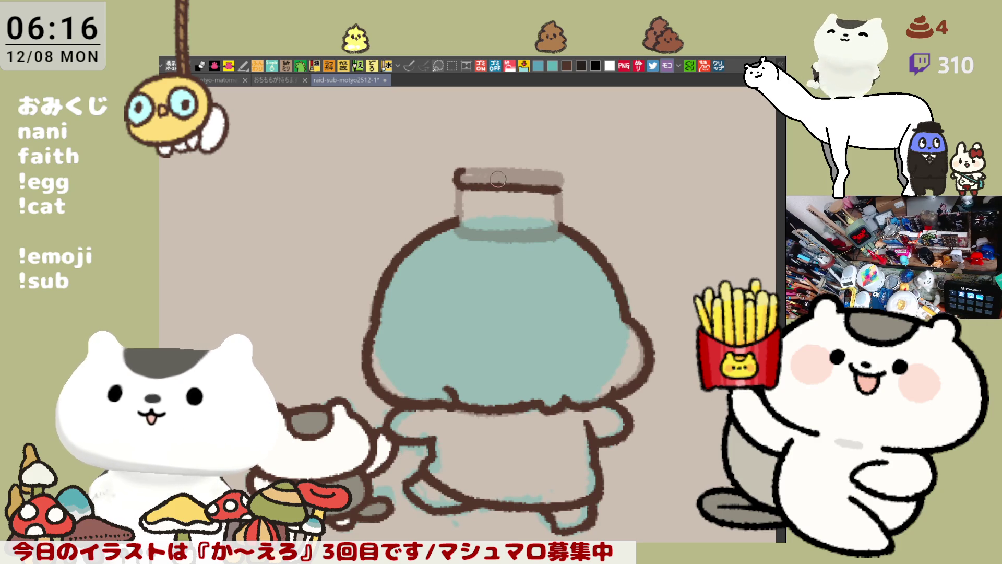
pyautogui.hotkey('ctrl', 'z')
pyautogui.moveTo(458, 182); pyautogui.dragTo(557, 189)
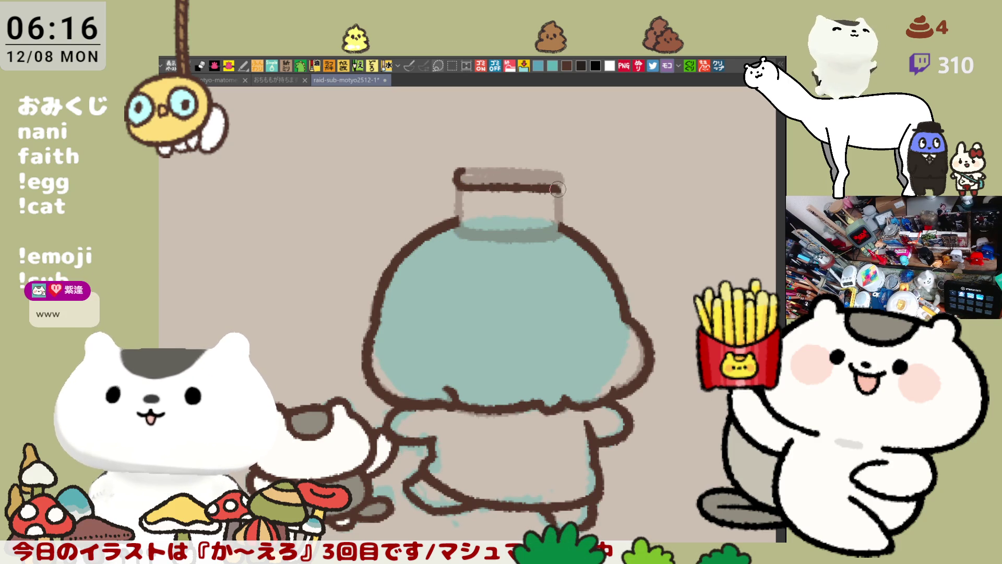
pyautogui.moveTo(459, 168); pyautogui.dragTo(550, 170)
pyautogui.hotkey('ctrl', 'z')
pyautogui.moveTo(461, 170); pyautogui.dragTo(561, 172)
pyautogui.hotkey('ctrl', 'z')
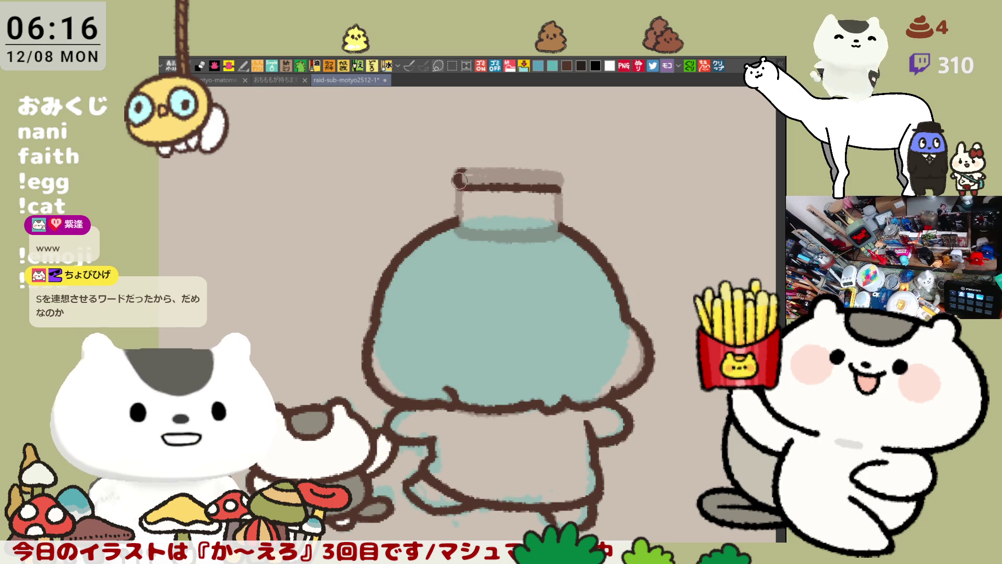
pyautogui.moveTo(455, 171); pyautogui.dragTo(547, 170)
pyautogui.hotkey('ctrl', 'z')
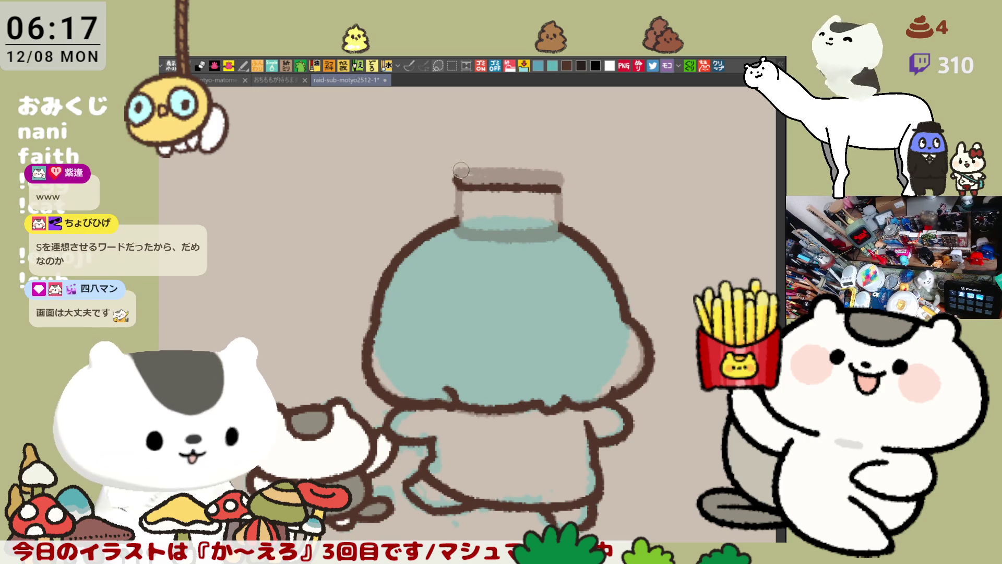
pyautogui.moveTo(459, 170); pyautogui.dragTo(553, 173)
pyautogui.hotkey('ctrl', 'z')
pyautogui.moveTo(457, 172)
pyautogui.mouseDown()
pyautogui.moveTo(554, 174)
pyautogui.moveTo(561, 191)
pyautogui.moveTo(570, 176)
pyautogui.mouseUp()
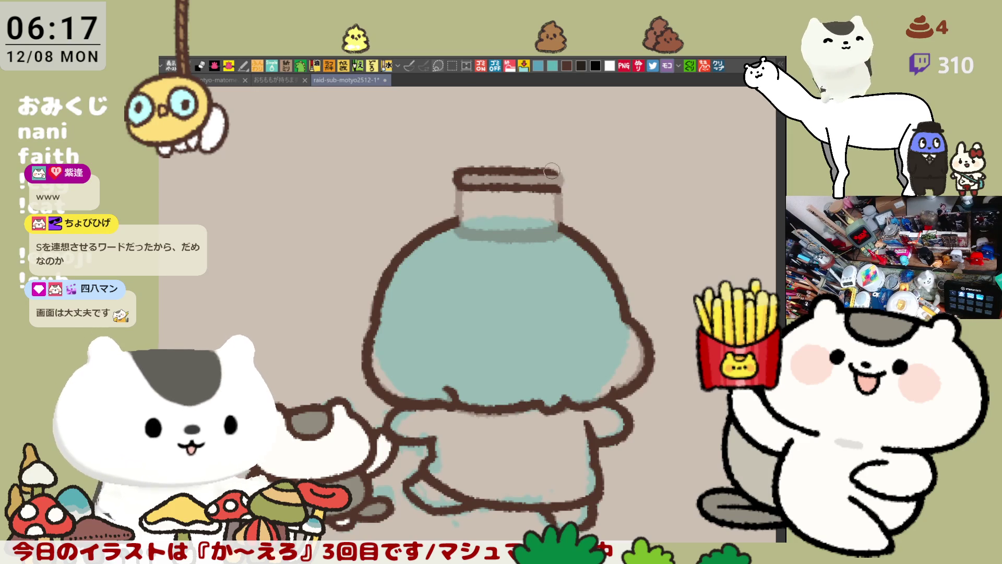
# Step: Outline the lid's right end and the can's left and right sides in dark brown
pyautogui.moveTo(560, 182); pyautogui.dragTo(563, 171)
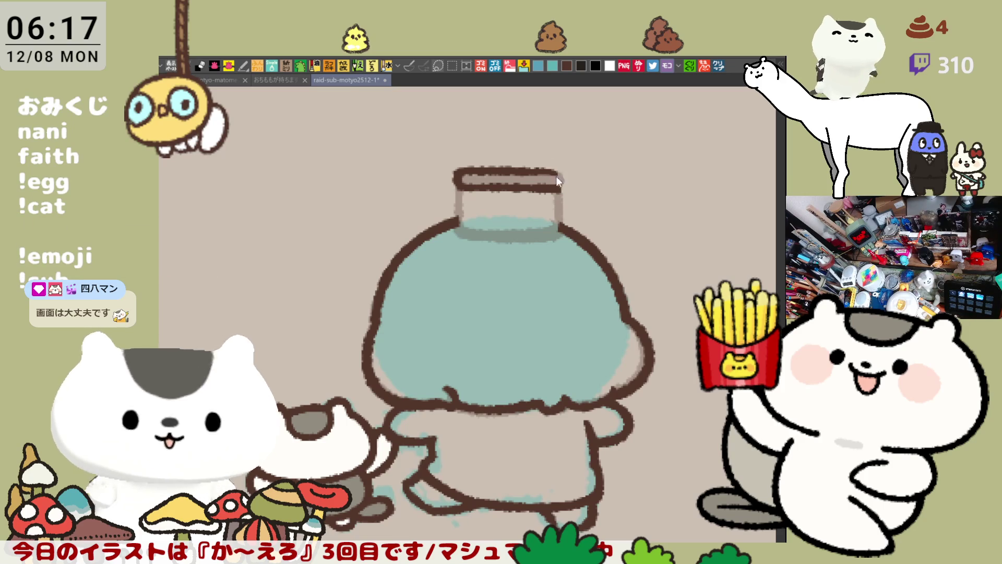
pyautogui.moveTo(552, 172); pyautogui.dragTo(552, 186)
pyautogui.moveTo(461, 192); pyautogui.dragTo(457, 225)
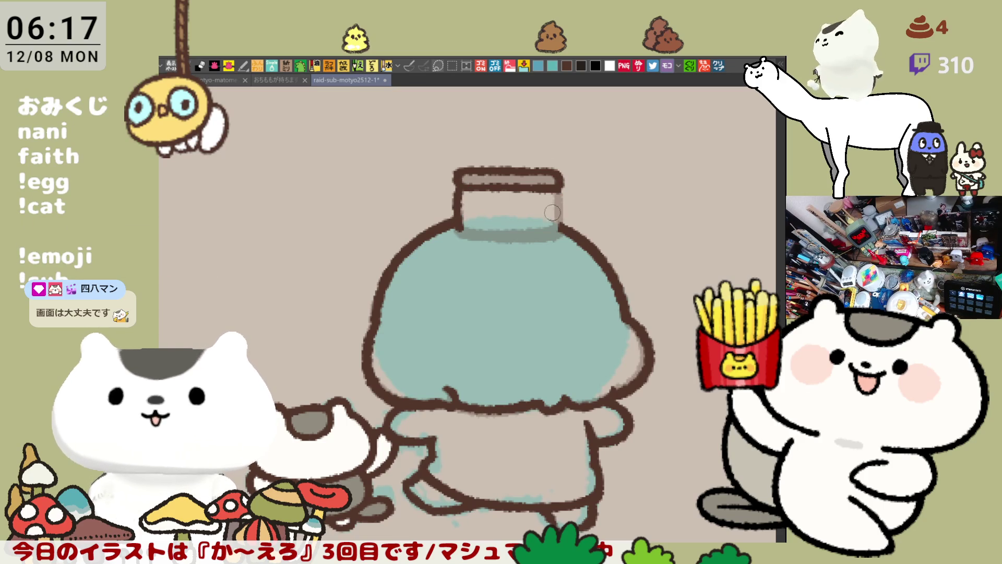
pyautogui.moveTo(557, 188)
pyautogui.mouseDown()
pyautogui.moveTo(556, 235)
pyautogui.moveTo(478, 216)
pyautogui.moveTo(535, 198)
pyautogui.mouseUp()
pyautogui.moveTo(410, 165); pyautogui.dragTo(409, 212)
pyautogui.moveTo(409, 163); pyautogui.dragTo(409, 205)
# Step: Round off the lid rim's left end and redraw the can's left and right edges darker
pyautogui.hotkey('ctrl', 'z')
pyautogui.hotkey('ctrl', 'z')
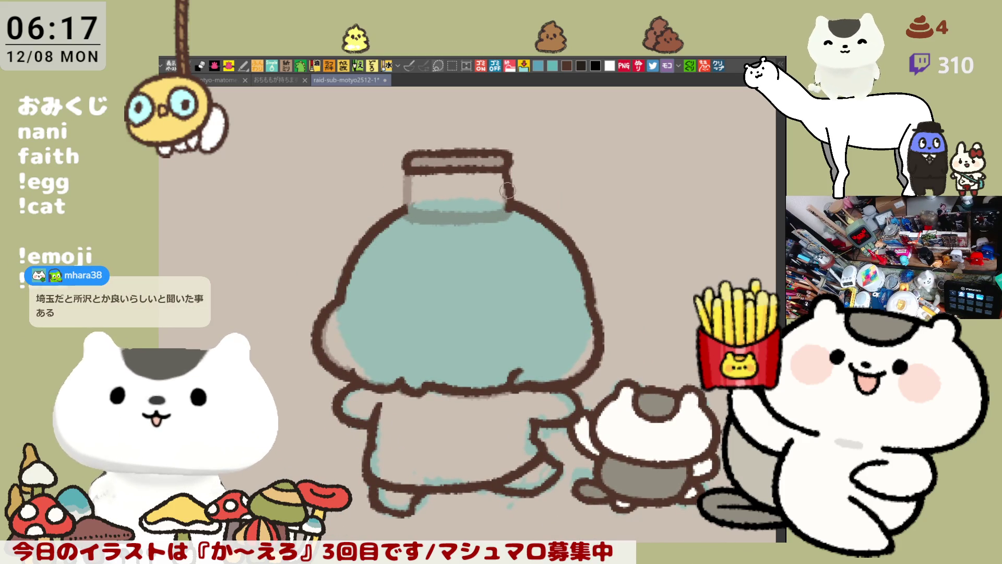
pyautogui.moveTo(403, 151)
pyautogui.mouseDown()
pyautogui.moveTo(399, 165)
pyautogui.moveTo(412, 155)
pyautogui.mouseUp()
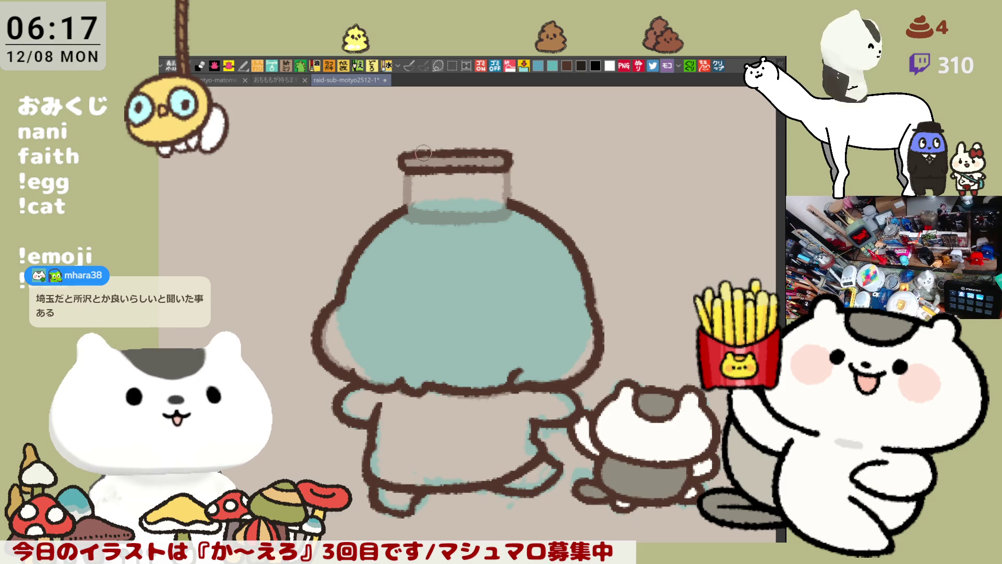
pyautogui.moveTo(406, 170); pyautogui.dragTo(410, 209)
pyautogui.hotkey('ctrl', 'z')
pyautogui.hotkey('ctrl', 'z')
pyautogui.moveTo(409, 169); pyautogui.dragTo(407, 203)
pyautogui.moveTo(507, 166); pyautogui.dragTo(506, 208)
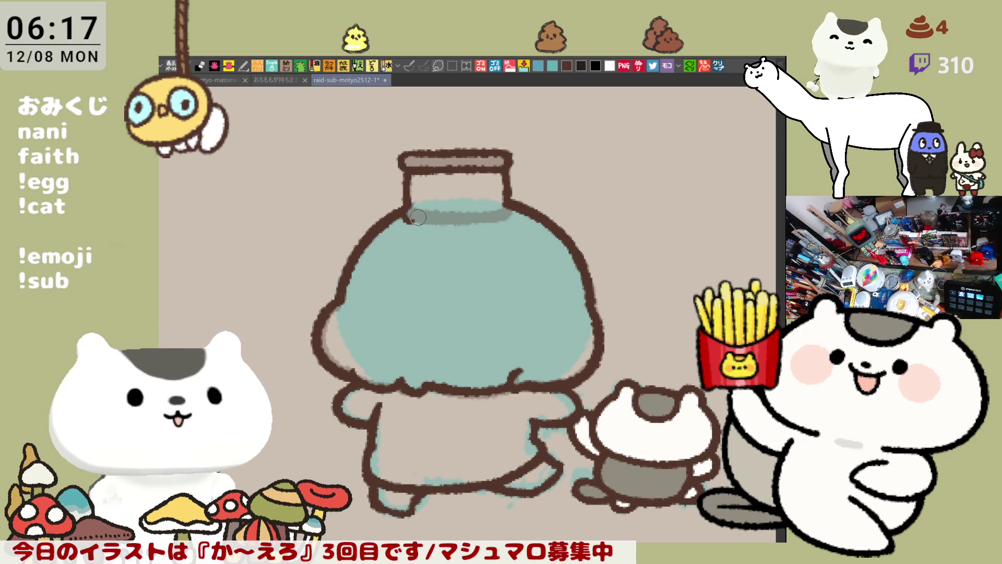
# Step: Draw the dark line along the can's bottom edge where it meets the hair, plus a small base mark
pyautogui.moveTo(407, 204); pyautogui.dragTo(504, 205)
pyautogui.hotkey('ctrl', 'z')
pyautogui.moveTo(397, 205); pyautogui.dragTo(500, 208)
pyautogui.hotkey('ctrl', 'z')
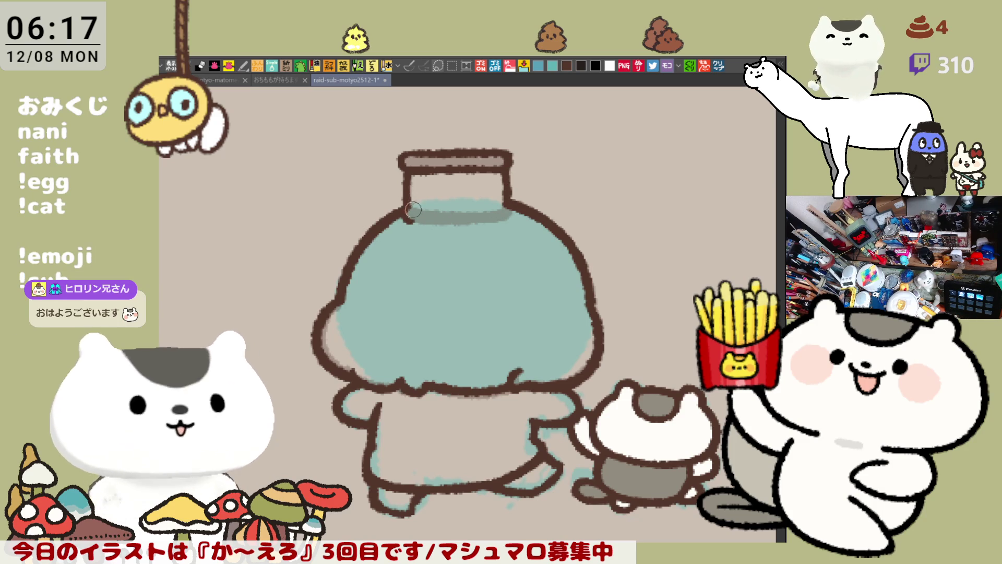
pyautogui.moveTo(404, 205); pyautogui.dragTo(493, 208)
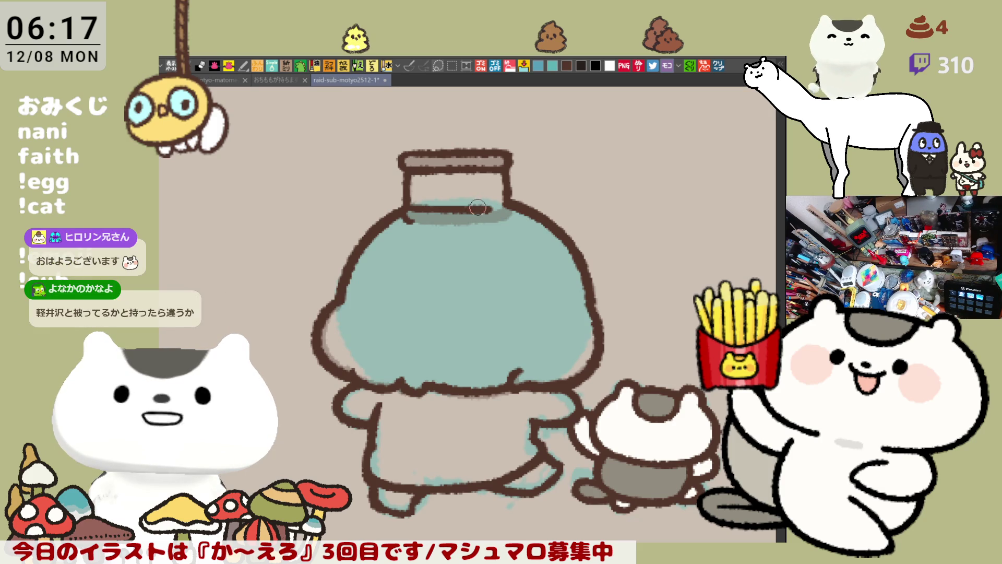
pyautogui.hotkey('ctrl', 'z')
pyautogui.moveTo(409, 208); pyautogui.dragTo(525, 209)
pyautogui.hotkey('ctrl', 'z')
pyautogui.moveTo(410, 209); pyautogui.dragTo(507, 205)
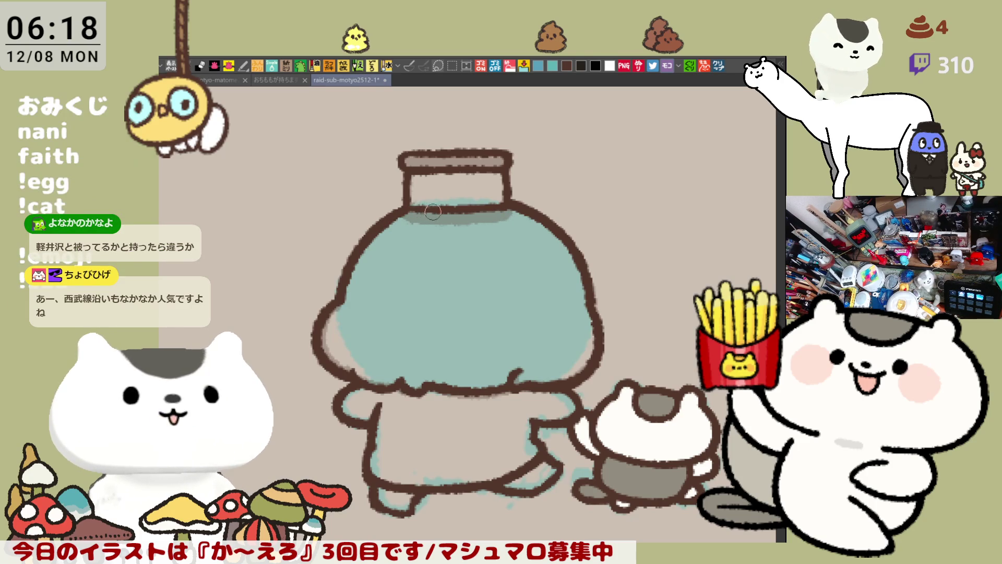
pyautogui.moveTo(413, 209)
pyautogui.mouseDown()
pyautogui.moveTo(409, 225)
pyautogui.moveTo(516, 222)
pyautogui.moveTo(507, 221)
pyautogui.mouseUp()
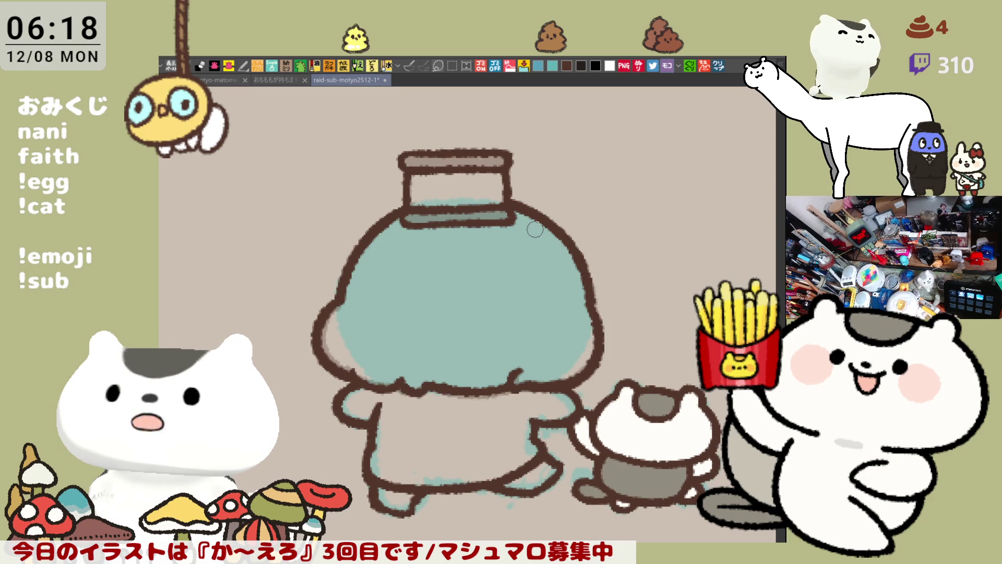
pyautogui.moveTo(492, 407); pyautogui.dragTo(525, 312)
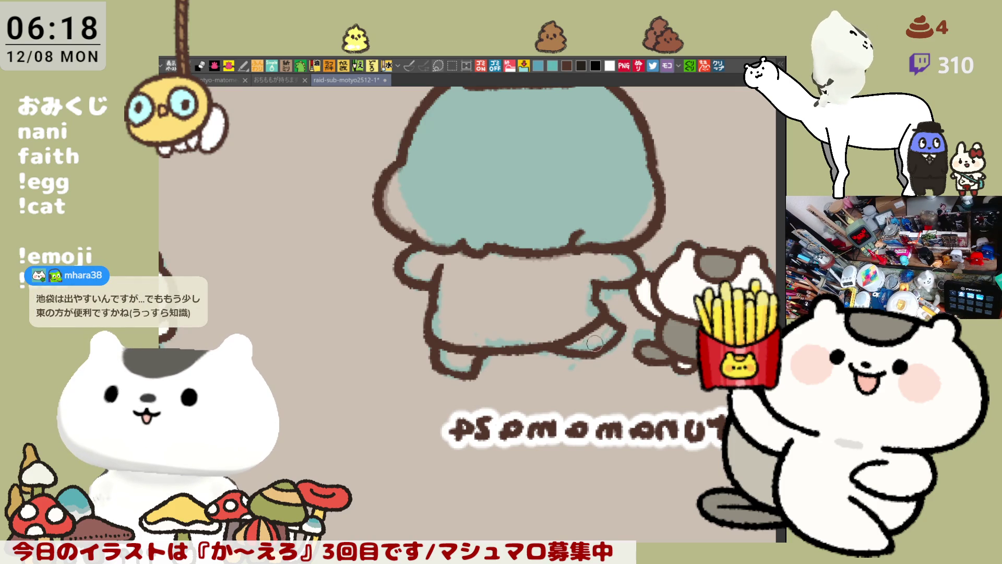
# Step: Flip the canvas view back to normal and save the drawing with Ctrl+S
pyautogui.press('h')
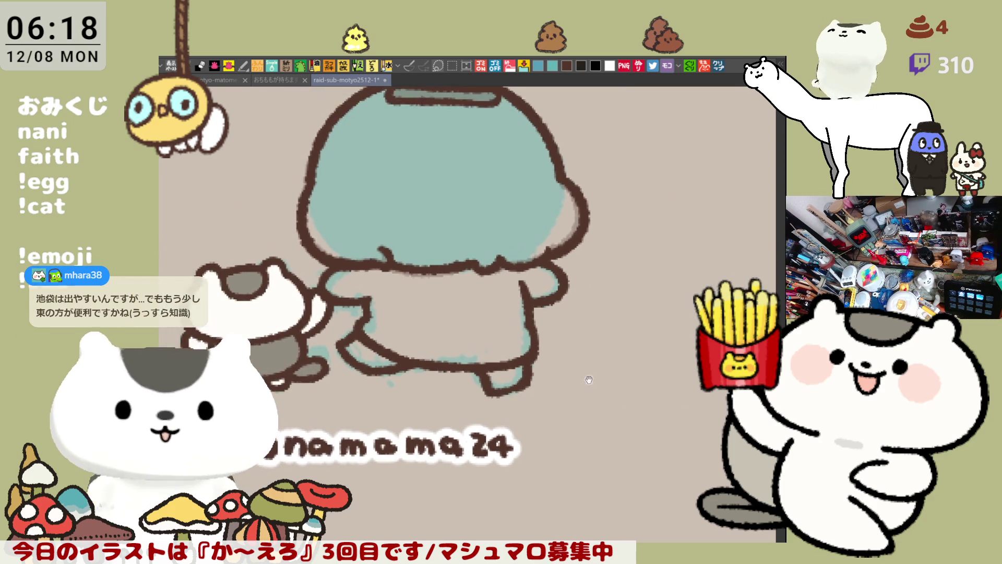
pyautogui.hotkey('ctrl', 's')
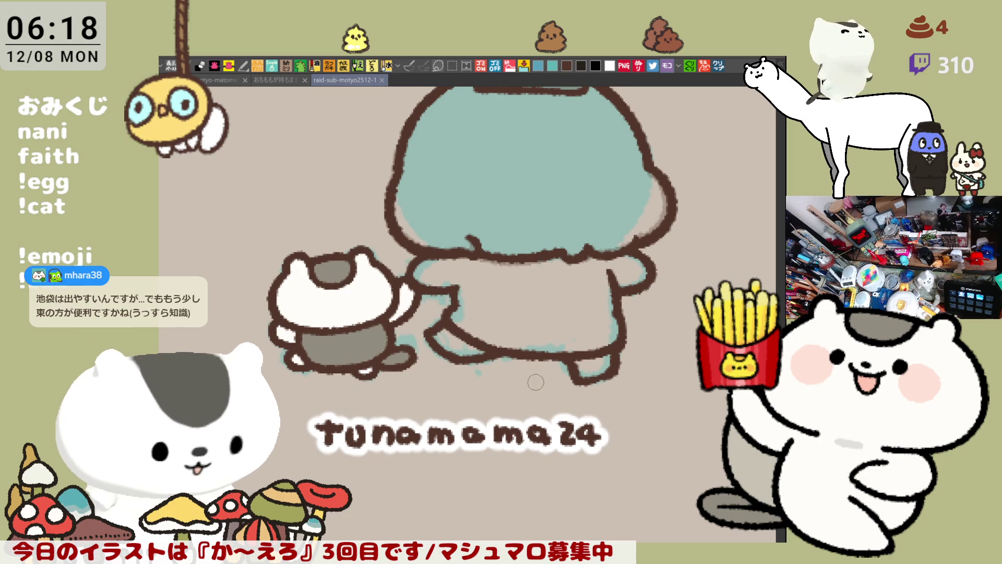
pyautogui.moveTo(528, 373); pyautogui.dragTo(536, 395)
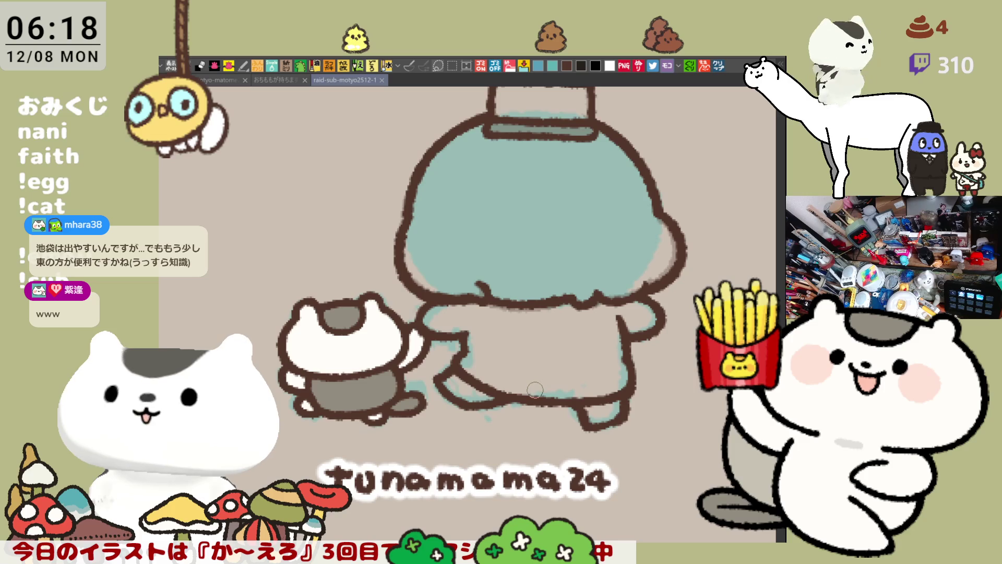
pyautogui.scroll(3, 540, 373)
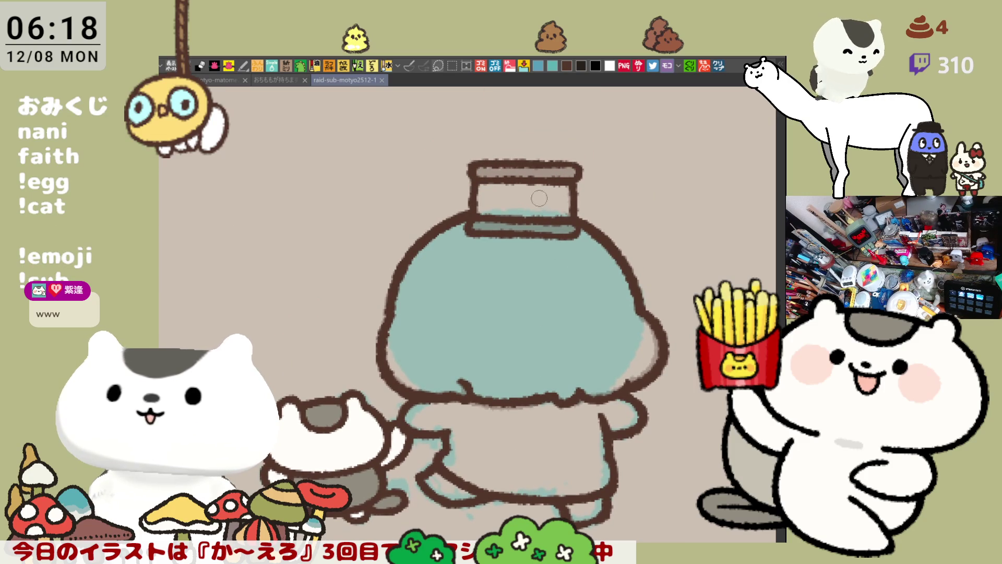
# Step: Draw a swirl on the tuna can's label, removing stray marks on the lid and label
pyautogui.moveTo(552, 188)
pyautogui.mouseDown()
pyautogui.moveTo(540, 196)
pyautogui.moveTo(553, 199)
pyautogui.moveTo(537, 188)
pyautogui.moveTo(514, 209)
pyautogui.moveTo(504, 188)
pyautogui.moveTo(516, 205)
pyautogui.moveTo(493, 201)
pyautogui.moveTo(528, 184)
pyautogui.mouseUp()
pyautogui.hotkey('ctrl', 'z')
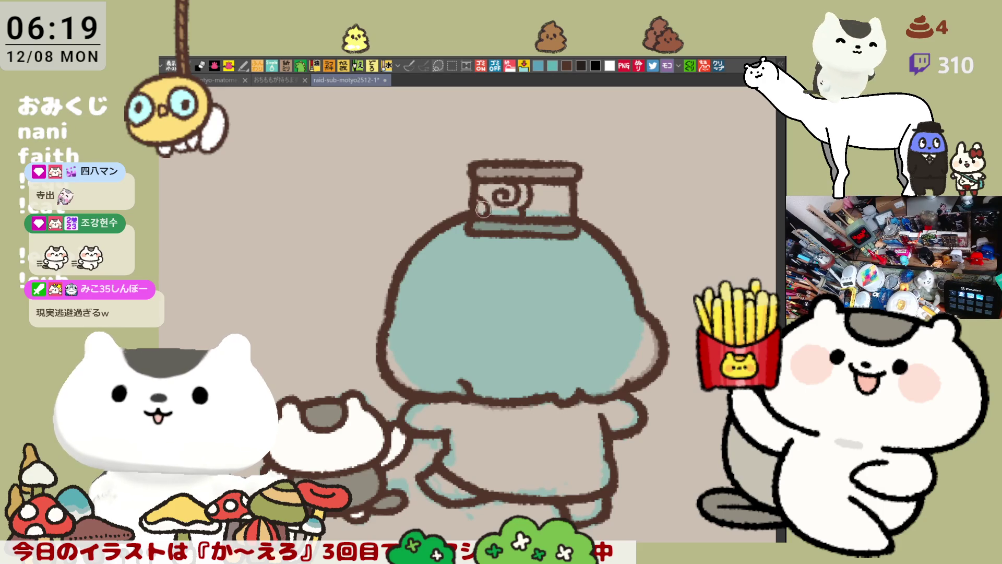
pyautogui.moveTo(472, 196); pyautogui.dragTo(485, 213)
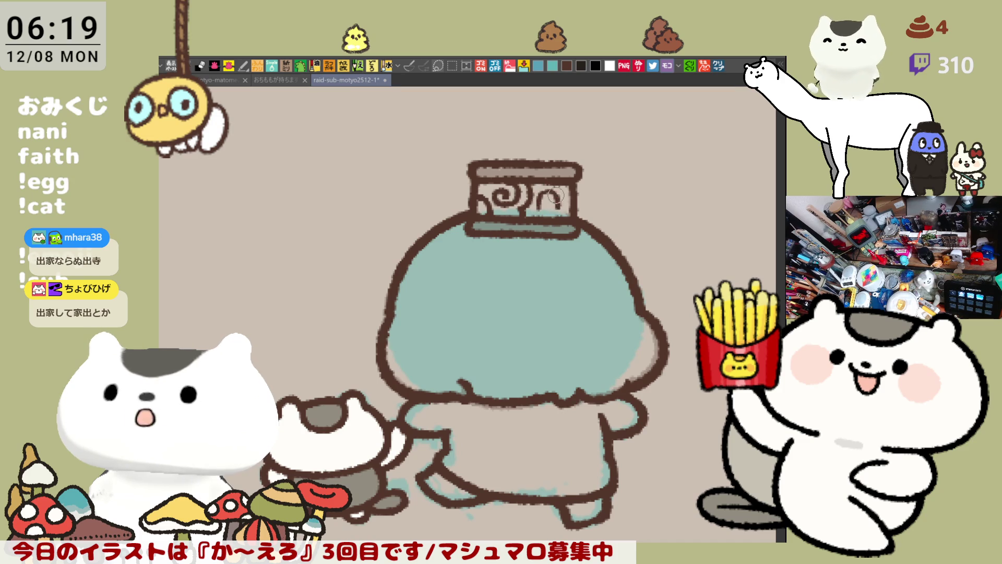
pyautogui.hotkey('ctrl', 'z')
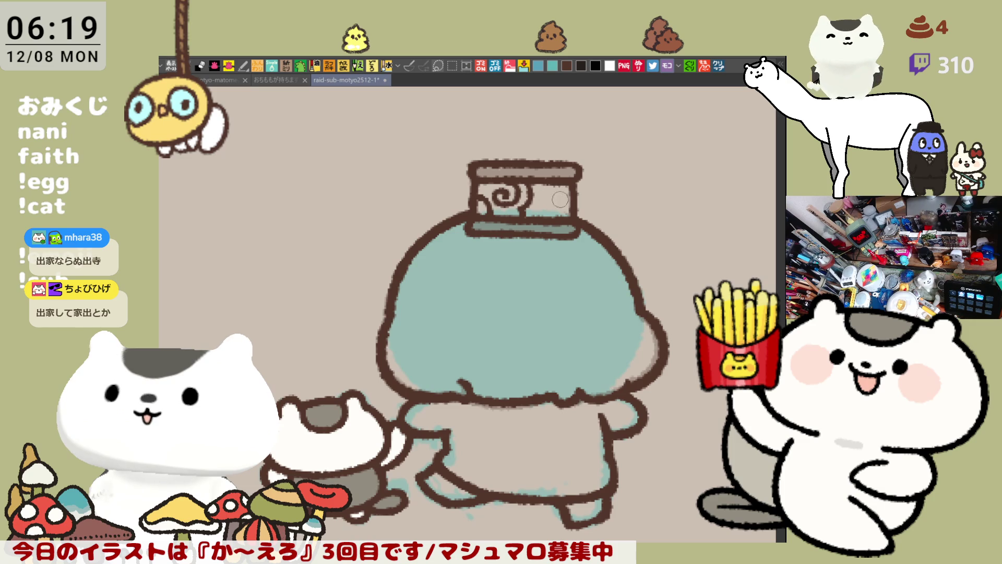
pyautogui.moveTo(545, 183)
pyautogui.mouseDown()
pyautogui.moveTo(562, 213)
pyautogui.moveTo(556, 191)
pyautogui.moveTo(568, 193)
pyautogui.moveTo(567, 207)
pyautogui.moveTo(553, 188)
pyautogui.moveTo(564, 210)
pyautogui.moveTo(540, 210)
pyautogui.mouseUp()
pyautogui.hotkey('ctrl', 'z')
pyautogui.hotkey('ctrl', 'z')
pyautogui.hotkey('ctrl', 'z')
pyautogui.hotkey('ctrl', 'z')
pyautogui.hotkey('ctrl', 'z')
pyautogui.hotkey('ctrl', 'z')
pyautogui.hotkey('ctrl', 'z')
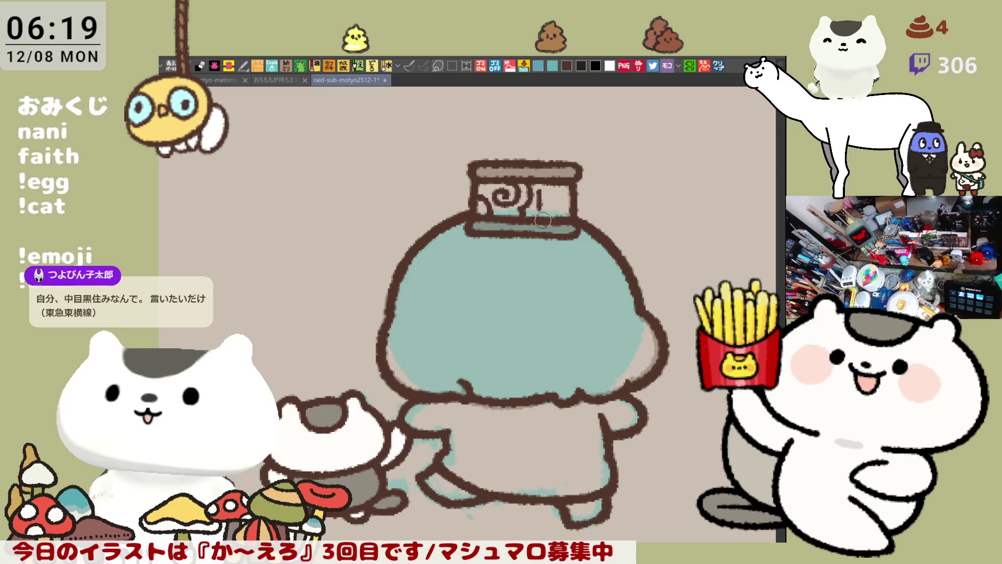
pyautogui.scroll(5, 543, 219)
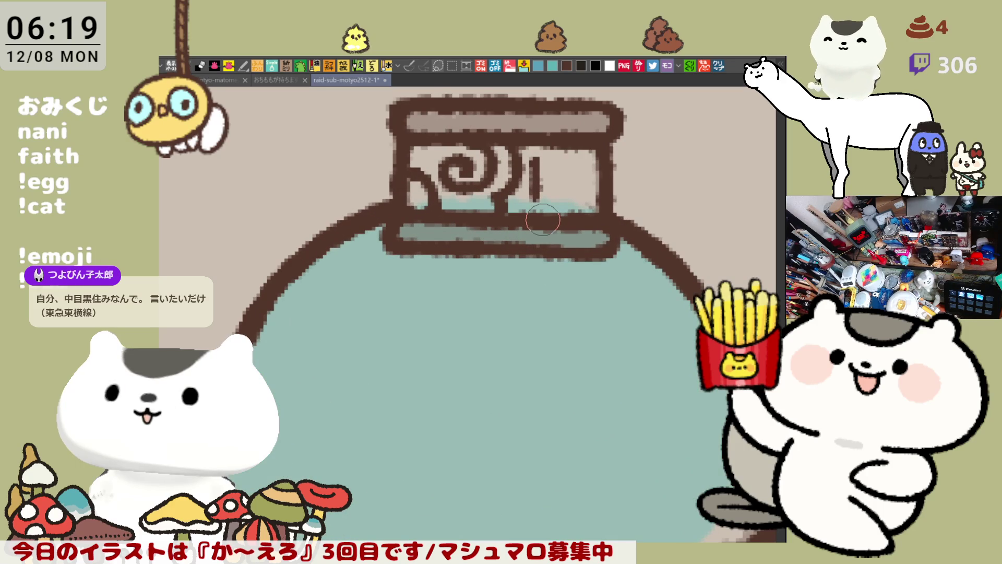
# Step: Pen a small nested-square symbol on the label to the right of the swirl
pyautogui.moveTo(542, 220); pyautogui.dragTo(477, 238)
pyautogui.moveTo(486, 180); pyautogui.dragTo(522, 180)
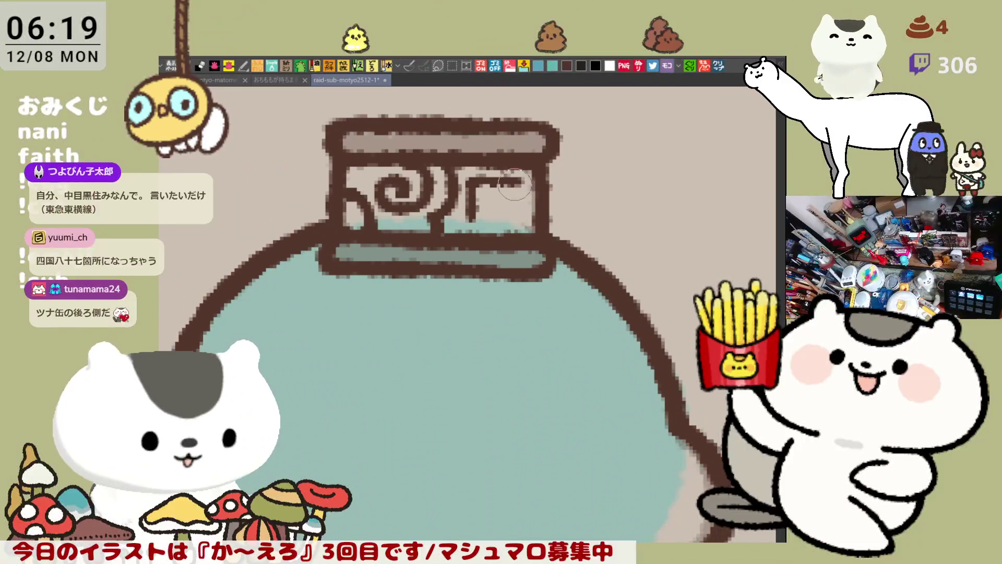
pyautogui.moveTo(522, 181); pyautogui.dragTo(522, 219)
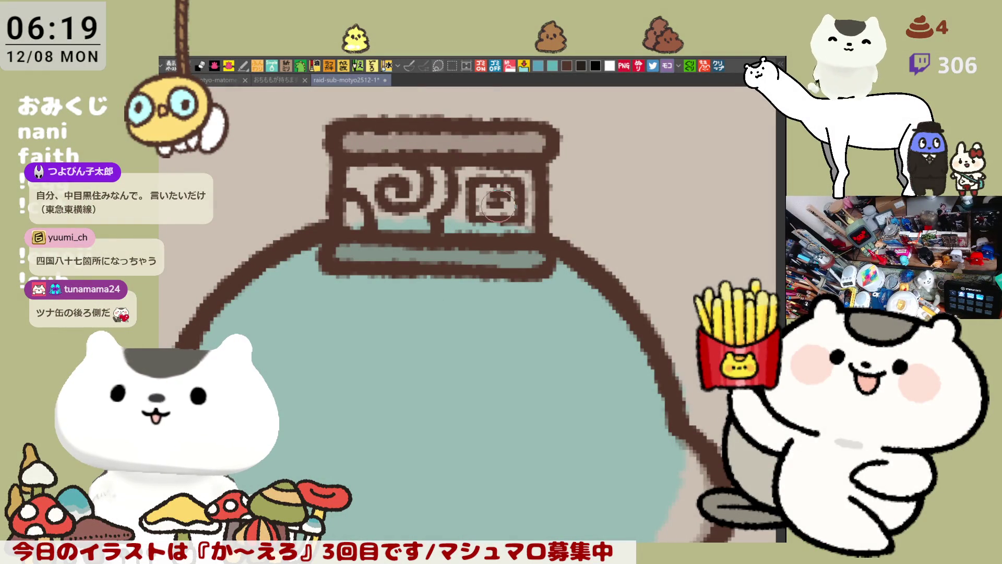
pyautogui.moveTo(486, 190)
pyautogui.mouseDown()
pyautogui.moveTo(486, 212)
pyautogui.moveTo(503, 205)
pyautogui.mouseUp()
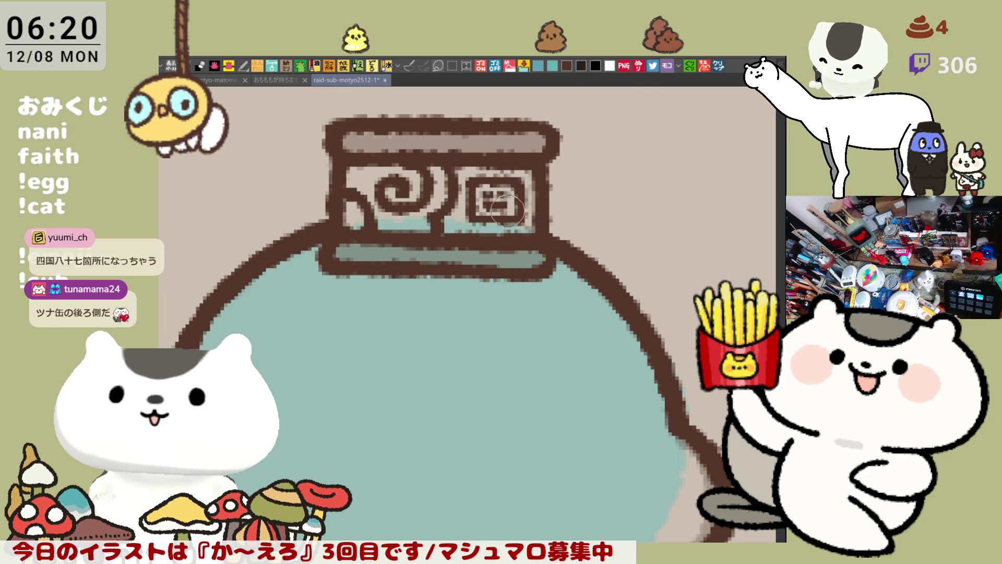
# Step: Zoom out and fill the character's hair and body with dark grey
pyautogui.scroll(-5, 507, 209)
pyautogui.scroll(-2, 500, 211)
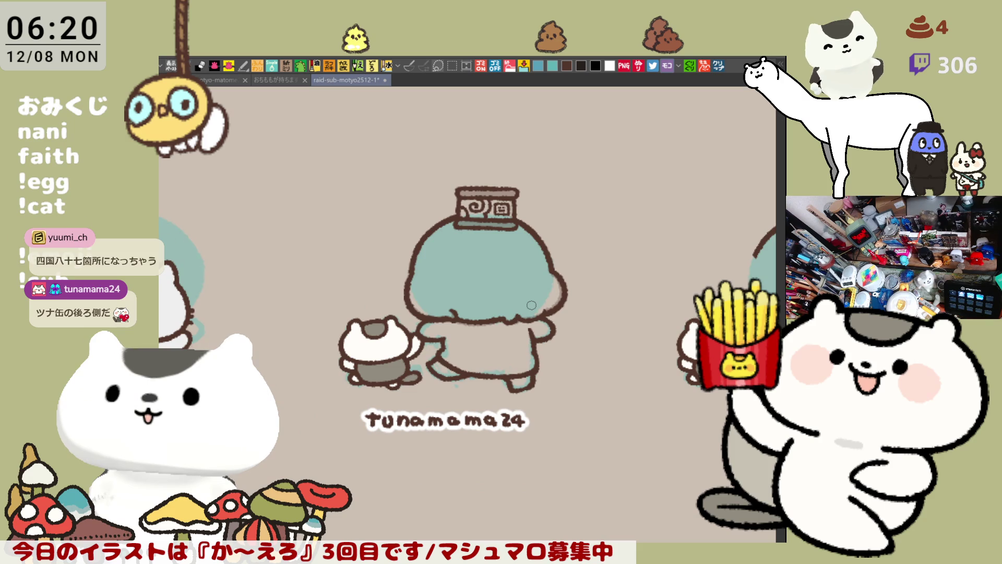
pyautogui.scroll(3, 531, 305)
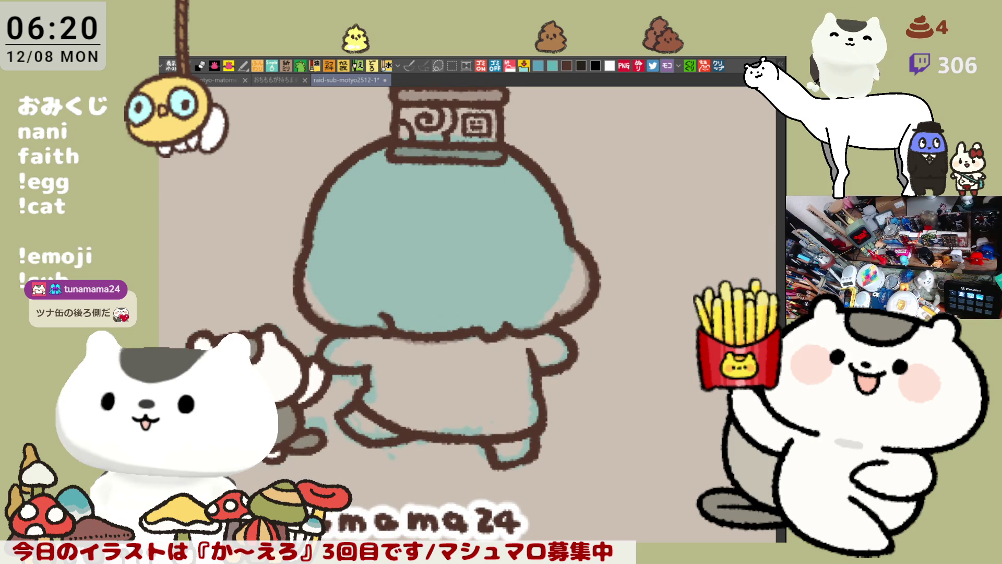
pyautogui.moveTo(470, 293); pyautogui.dragTo(512, 323)
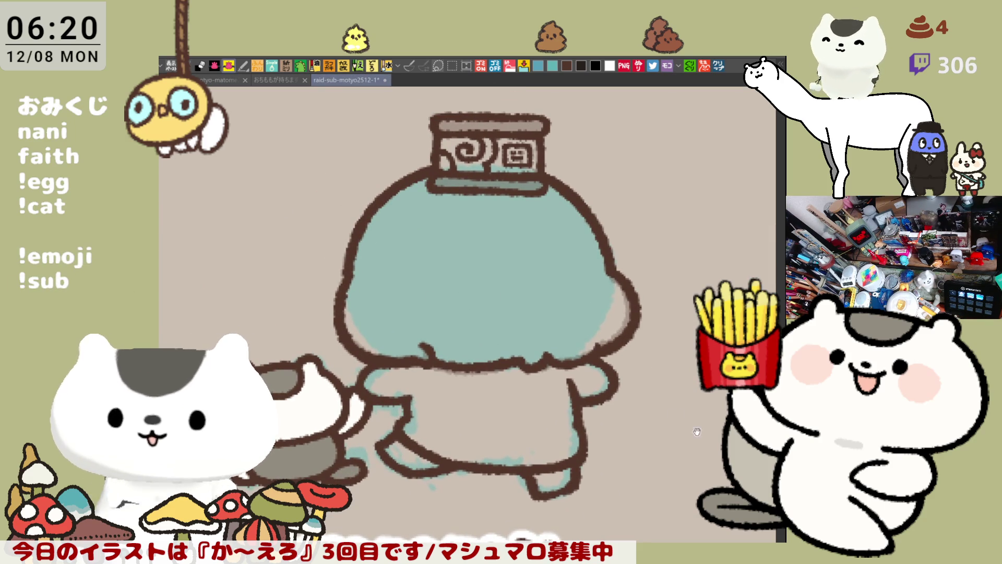
pyautogui.moveTo(652, 403); pyautogui.dragTo(634, 428)
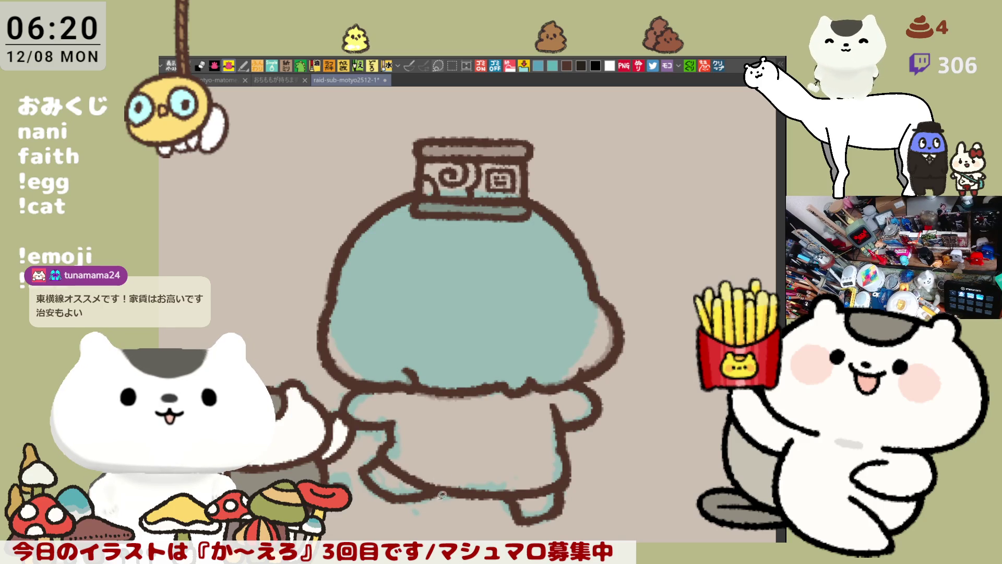
pyautogui.moveTo(281, 470)
pyautogui.mouseDown()
pyautogui.moveTo(418, 135)
pyautogui.moveTo(606, 532)
pyautogui.moveTo(365, 538)
pyautogui.mouseUp()
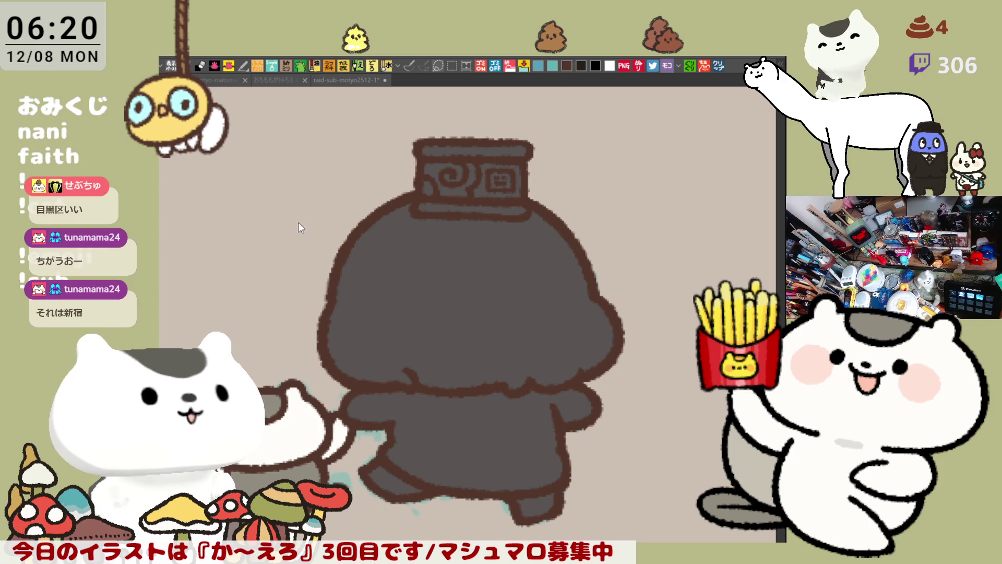
# Step: Paint a light grey highlight band of two strokes across the hair and fill the gap between them
pyautogui.moveTo(360, 239); pyautogui.dragTo(498, 250)
pyautogui.hotkey('ctrl', 'z')
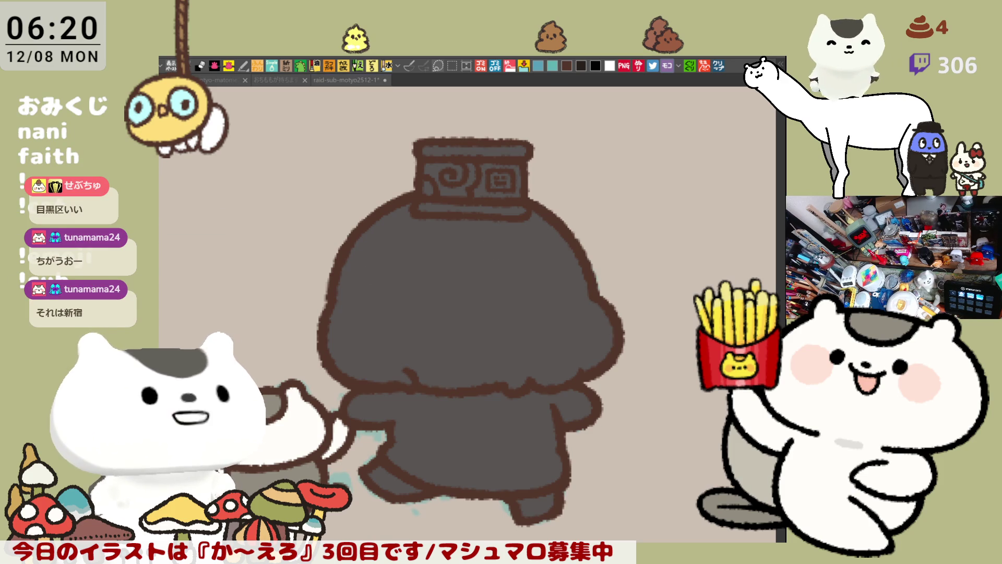
pyautogui.moveTo(355, 249); pyautogui.dragTo(499, 251)
pyautogui.hotkey('ctrl', 'z')
pyautogui.moveTo(356, 251); pyautogui.dragTo(488, 268)
pyautogui.moveTo(336, 278); pyautogui.dragTo(497, 291)
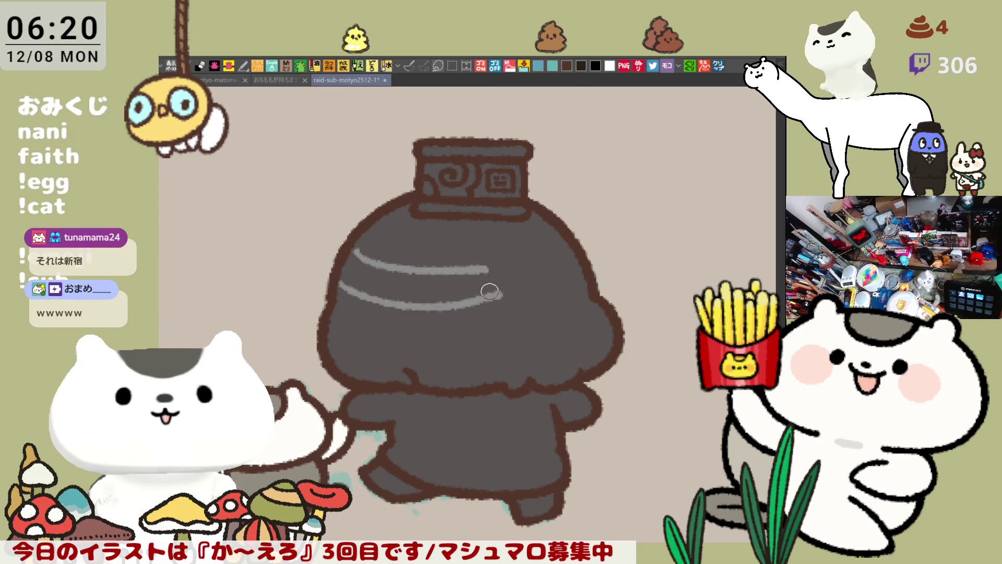
pyautogui.hotkey('ctrl', 'z')
pyautogui.moveTo(345, 285); pyautogui.dragTo(488, 292)
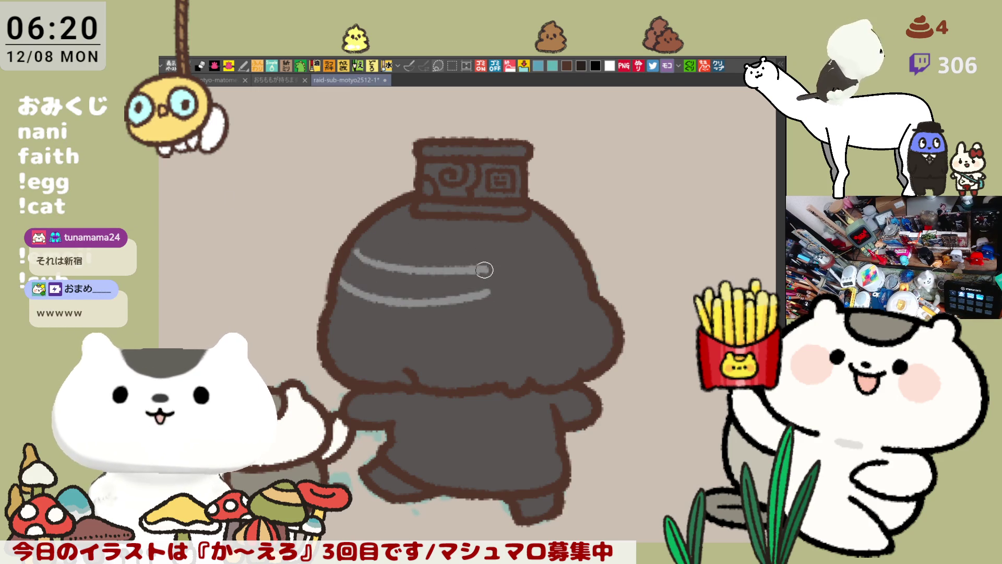
pyautogui.click(481, 279)
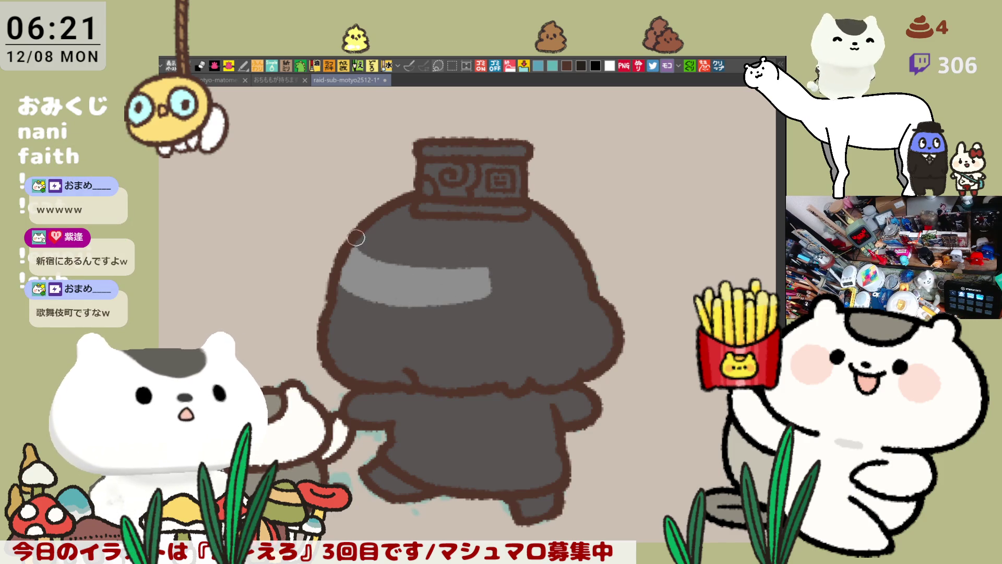
pyautogui.moveTo(355, 245)
pyautogui.mouseDown()
pyautogui.moveTo(465, 276)
pyautogui.moveTo(482, 269)
pyautogui.mouseUp()
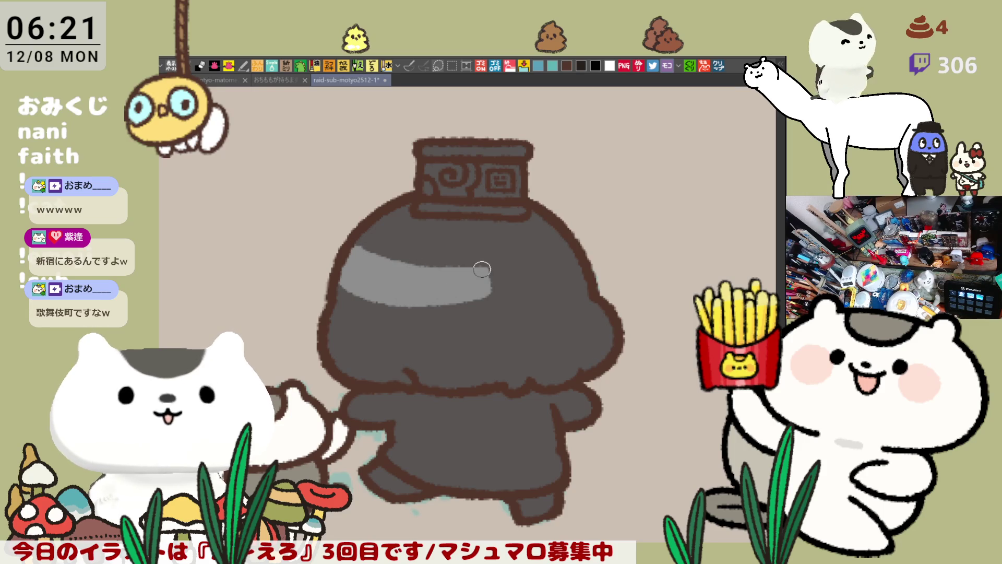
# Step: Break the highlight band's right end with dark stripes
pyautogui.moveTo(345, 281); pyautogui.dragTo(449, 305)
pyautogui.hotkey('ctrl', 'z')
pyautogui.moveTo(332, 277); pyautogui.dragTo(480, 300)
pyautogui.hotkey('ctrl', 'z')
pyautogui.hotkey('ctrl', 'z')
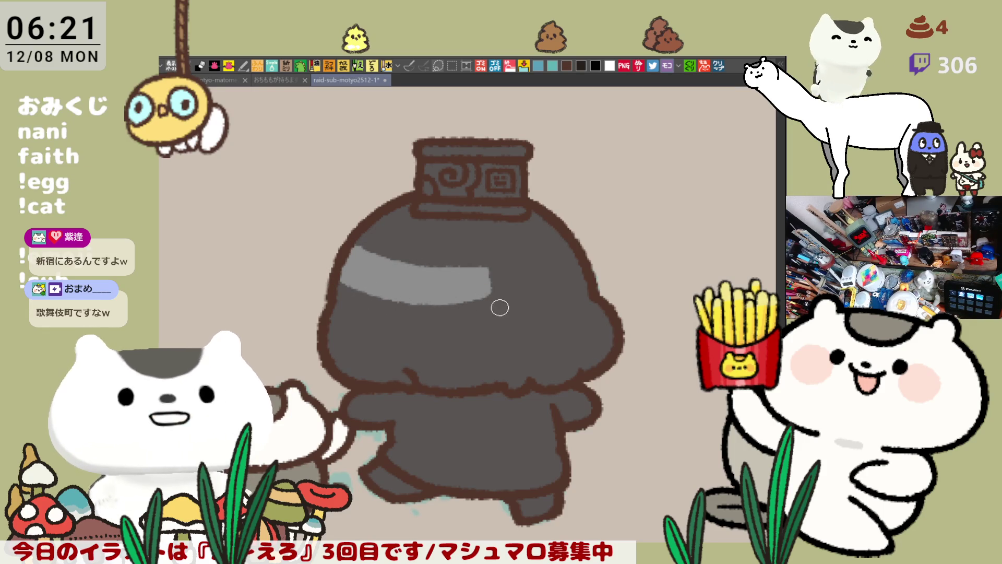
pyautogui.moveTo(390, 302); pyautogui.dragTo(469, 300)
pyautogui.hotkey('ctrl', 'z')
pyautogui.moveTo(475, 256); pyautogui.dragTo(486, 311)
pyautogui.hotkey('ctrl', 'z')
pyautogui.moveTo(474, 262)
pyautogui.mouseDown()
pyautogui.moveTo(478, 305)
pyautogui.moveTo(454, 308)
pyautogui.mouseUp()
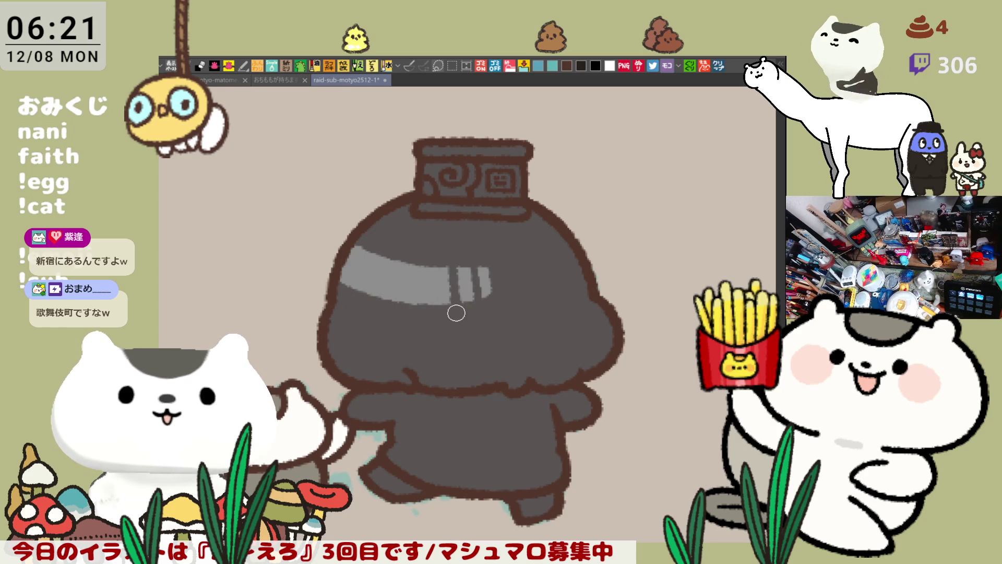
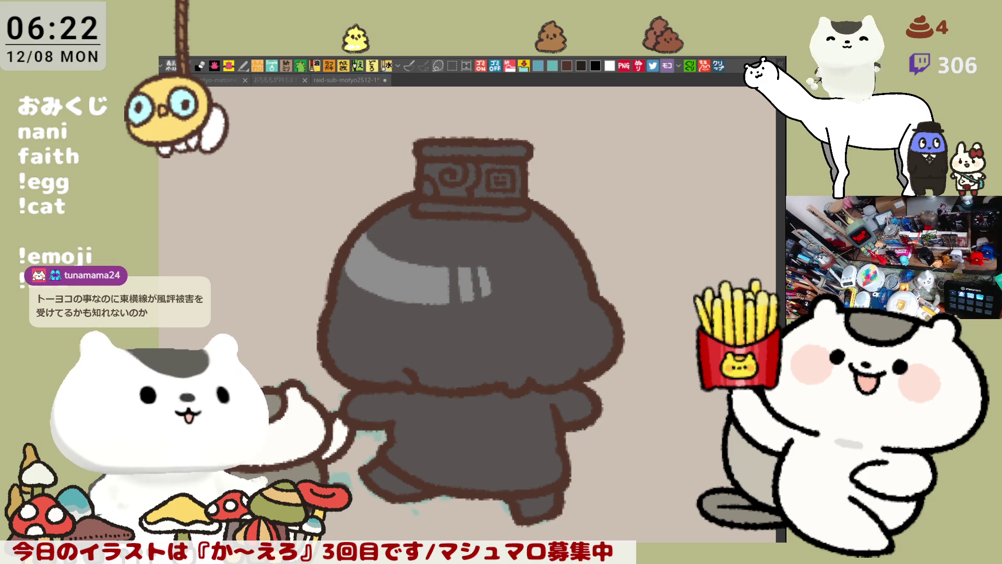
# Step: Bucket-fill the shirt blue and try white highlight strokes on the shirt and right sleeve
pyautogui.click(464, 439)
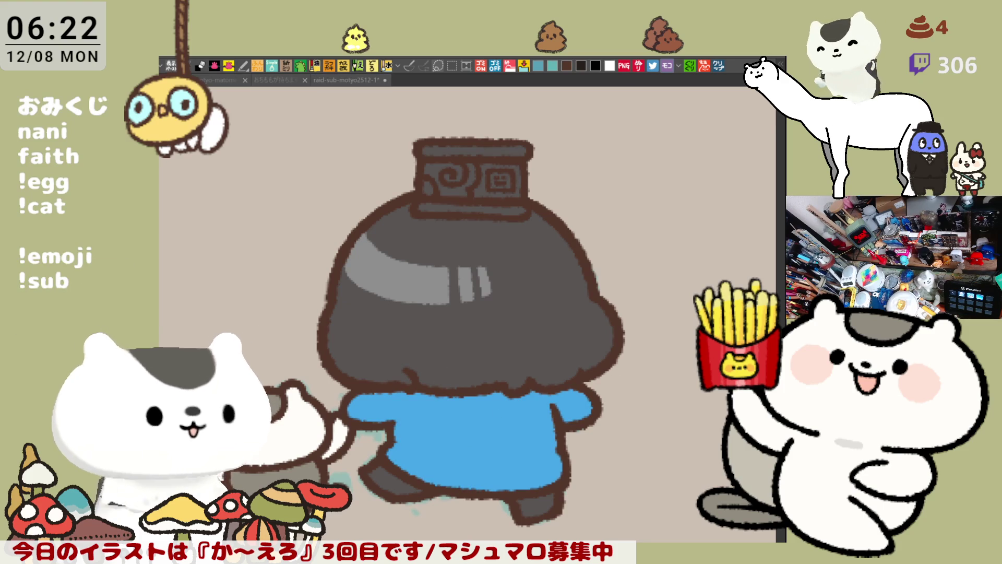
pyautogui.moveTo(386, 329); pyautogui.dragTo(375, 276)
pyautogui.moveTo(349, 342); pyautogui.dragTo(362, 372)
pyautogui.hotkey('ctrl', 'z')
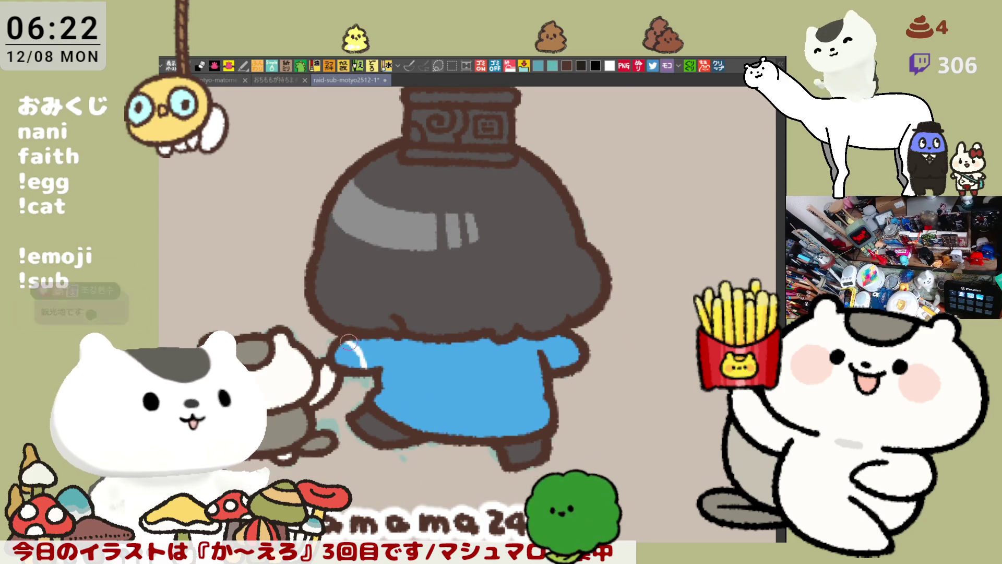
pyautogui.moveTo(375, 335); pyautogui.dragTo(373, 361)
pyautogui.moveTo(559, 335)
pyautogui.mouseDown()
pyautogui.moveTo(551, 366)
pyautogui.moveTo(543, 362)
pyautogui.mouseUp()
pyautogui.hotkey('ctrl', 'z')
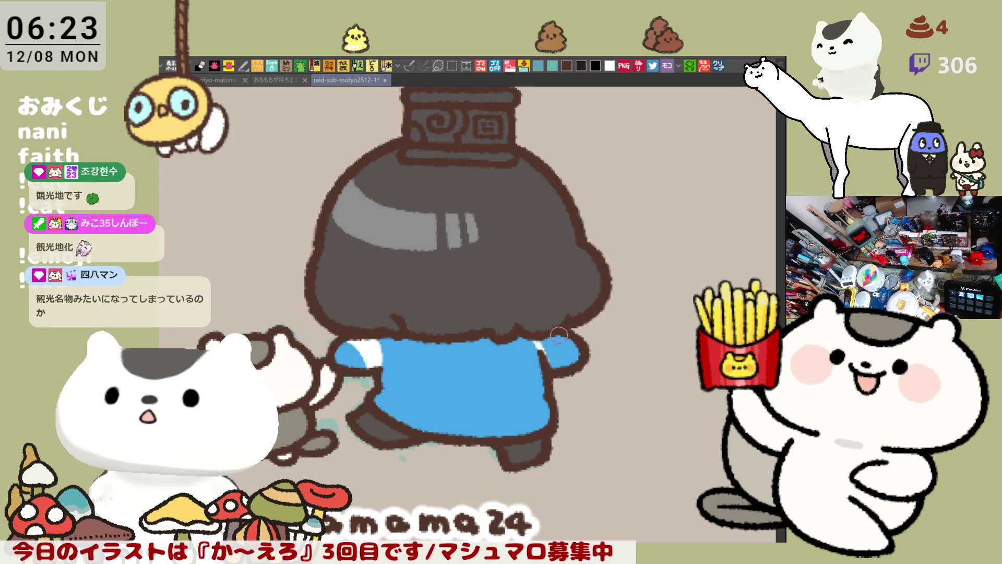
pyautogui.hotkey('ctrl', 'z')
pyautogui.moveTo(551, 339)
pyautogui.mouseDown()
pyautogui.moveTo(546, 365)
pyautogui.moveTo(559, 364)
pyautogui.moveTo(548, 366)
pyautogui.moveTo(558, 342)
pyautogui.mouseUp()
pyautogui.hotkey('ctrl', 'z')
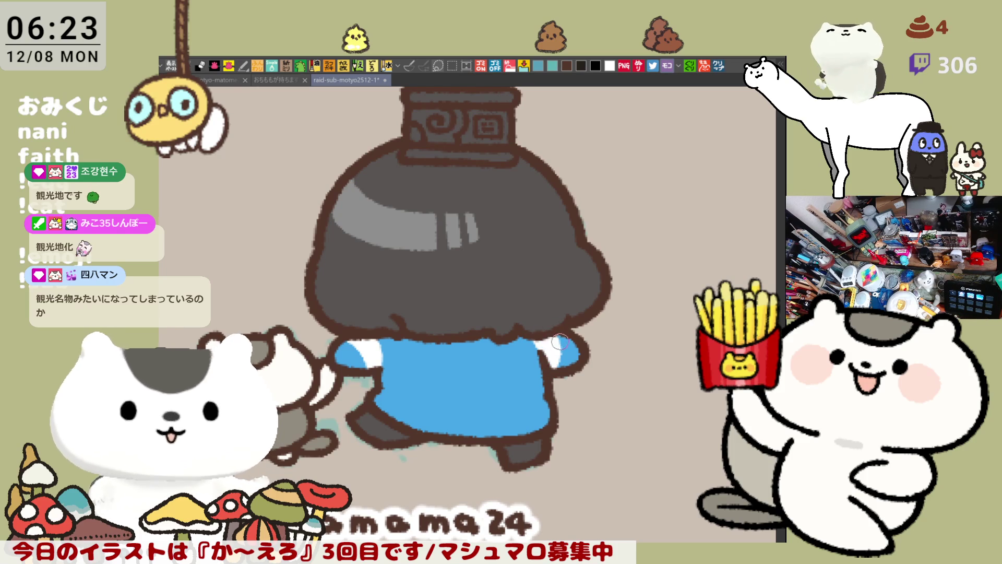
# Step: Paint white horizontal stripes across the shirt and touch up their edges in white and blue
pyautogui.moveTo(387, 361); pyautogui.dragTo(544, 368)
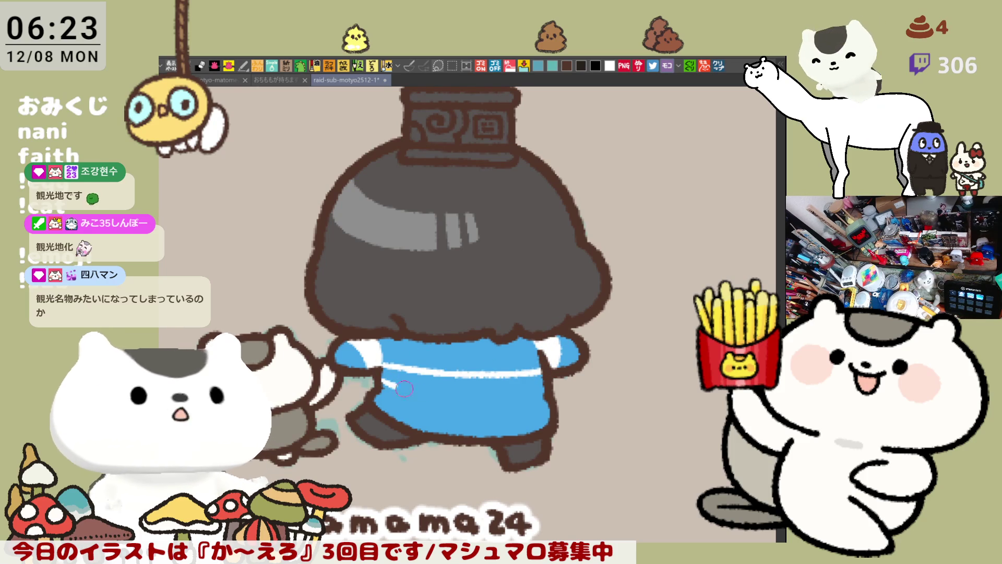
pyautogui.moveTo(396, 387); pyautogui.dragTo(530, 399)
pyautogui.click(425, 382)
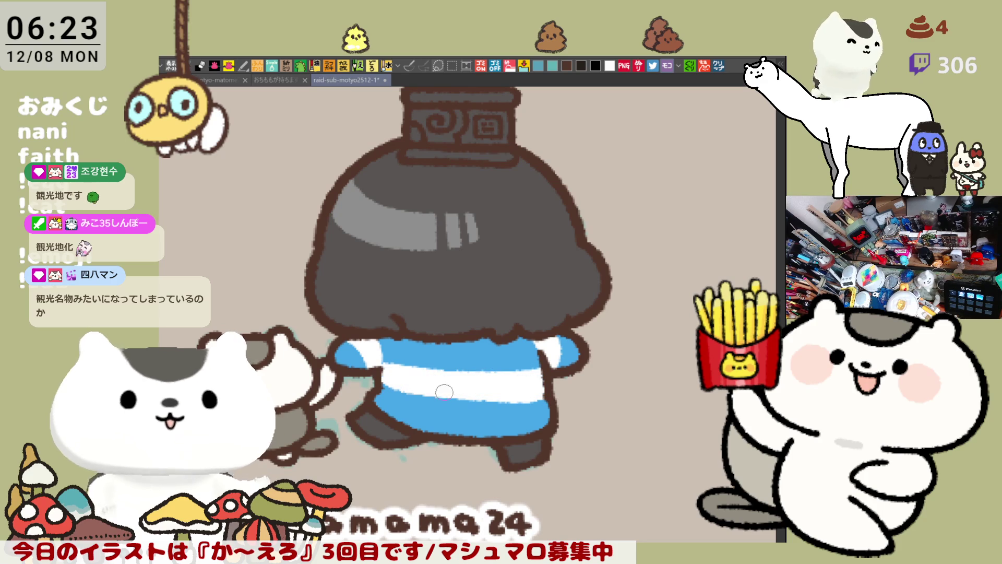
pyautogui.moveTo(380, 385); pyautogui.dragTo(562, 396)
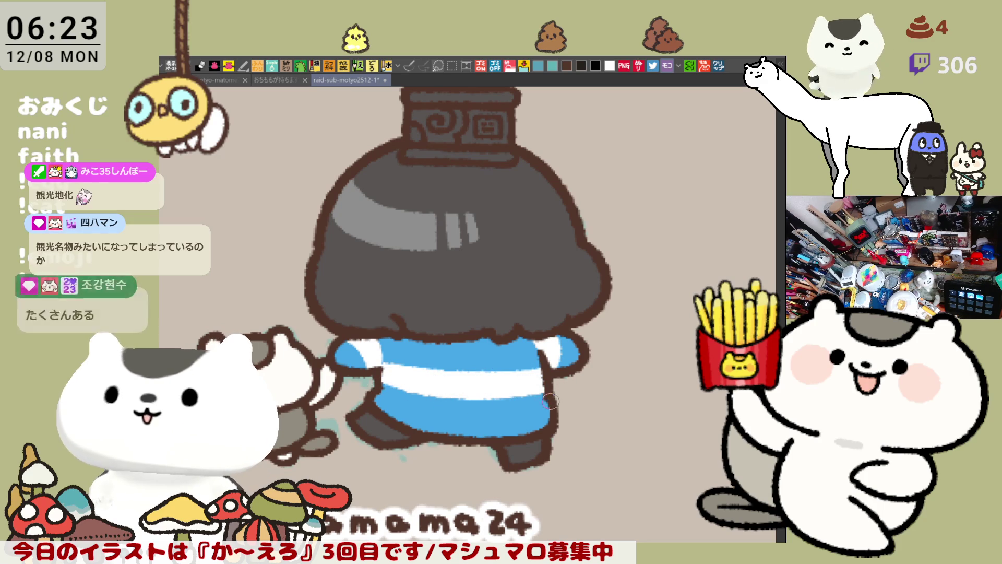
pyautogui.moveTo(377, 387)
pyautogui.mouseDown()
pyautogui.moveTo(506, 415)
pyautogui.moveTo(548, 403)
pyautogui.mouseUp()
pyautogui.hotkey('ctrl', 'z')
pyautogui.moveTo(372, 389)
pyautogui.mouseDown()
pyautogui.moveTo(416, 416)
pyautogui.moveTo(560, 414)
pyautogui.mouseUp()
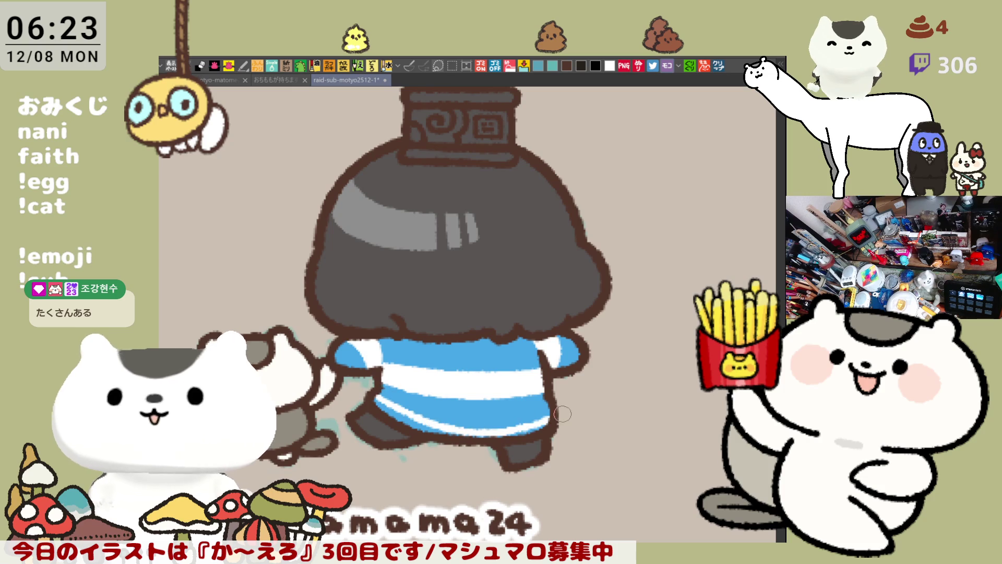
pyautogui.moveTo(388, 392)
pyautogui.mouseDown()
pyautogui.moveTo(444, 433)
pyautogui.moveTo(378, 404)
pyautogui.moveTo(460, 437)
pyautogui.moveTo(547, 426)
pyautogui.mouseUp()
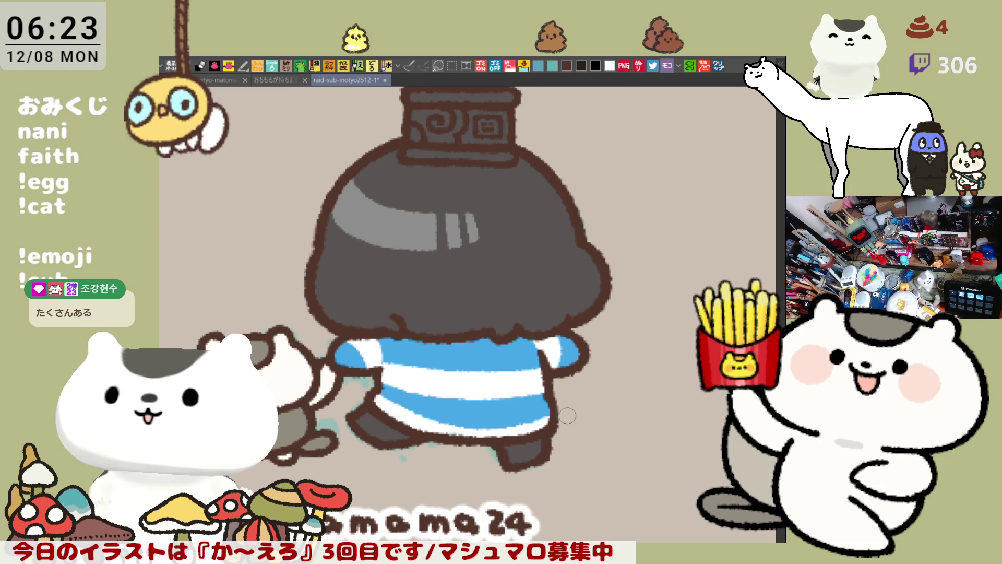
pyautogui.moveTo(401, 394)
pyautogui.mouseDown()
pyautogui.moveTo(444, 426)
pyautogui.moveTo(532, 414)
pyautogui.mouseUp()
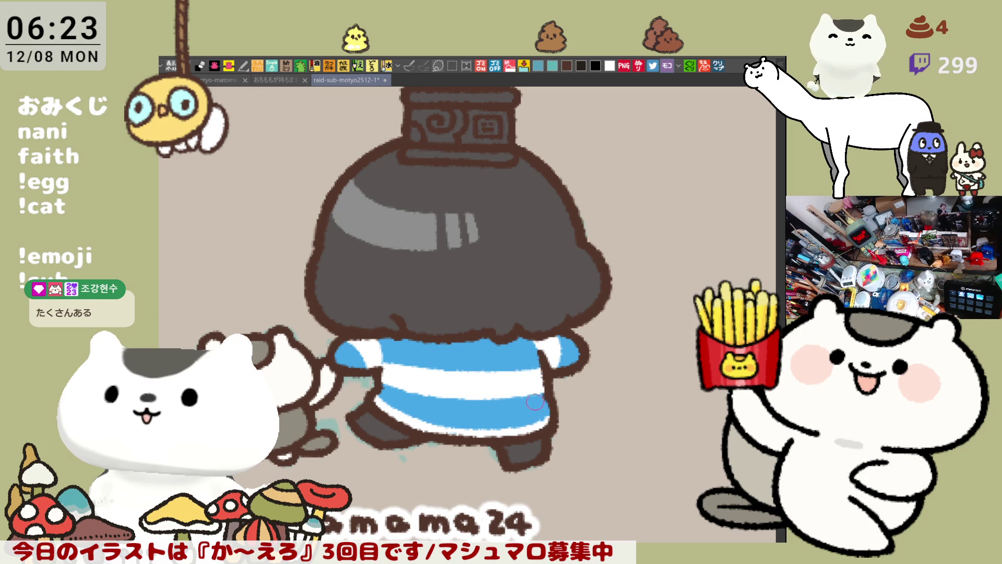
pyautogui.scroll(5, 535, 402)
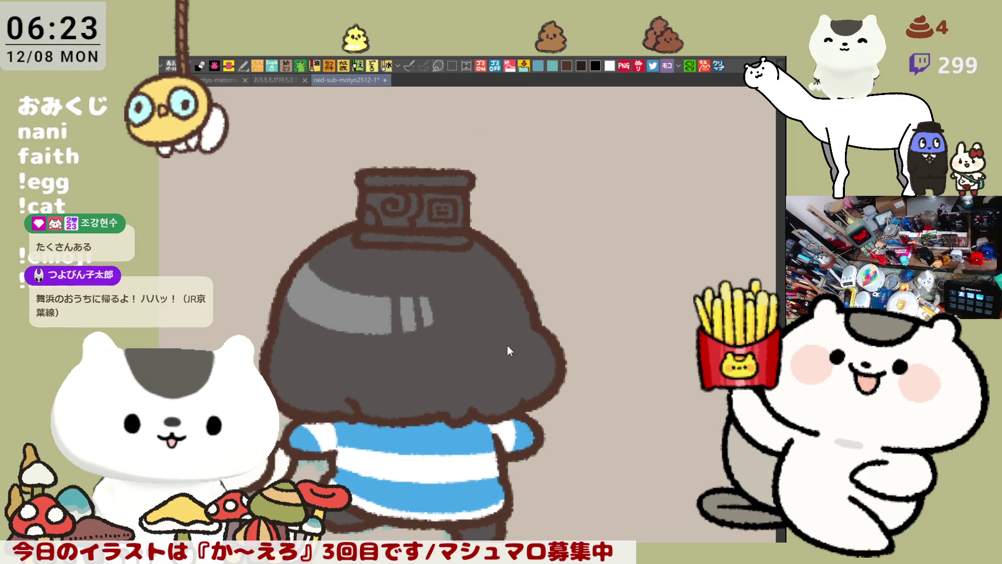
# Step: Save the sheet and bring the character's head box into view
pyautogui.hotkey('ctrl', 's')
pyautogui.scroll(1, 512, 350)
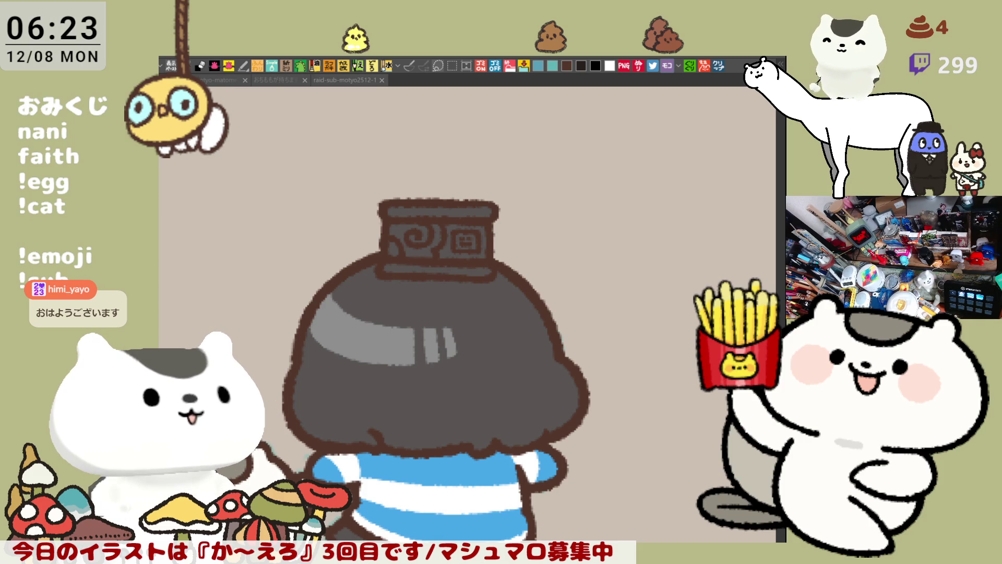
pyautogui.moveTo(486, 347); pyautogui.dragTo(476, 286)
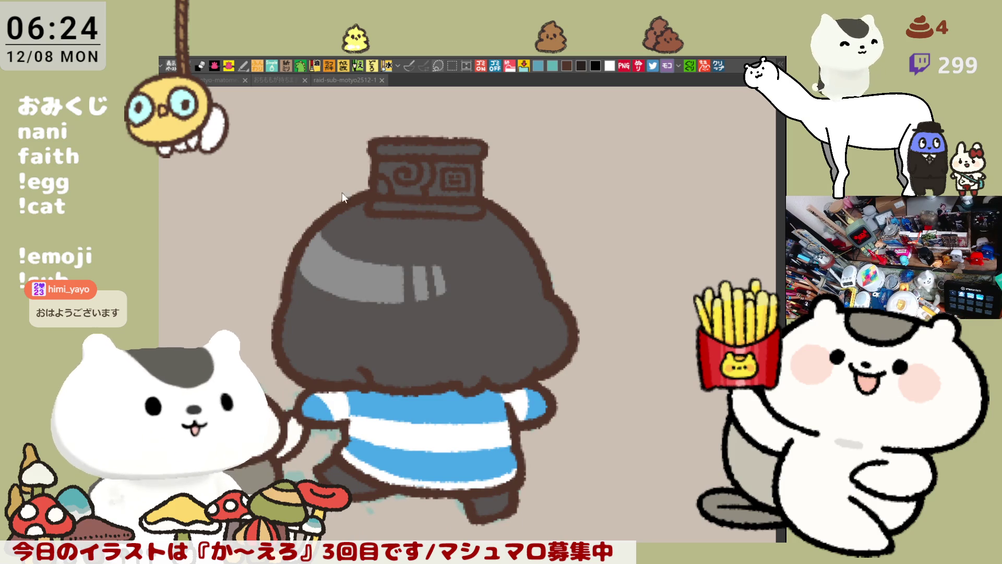
# Step: Lighten the head box's top and lower bands, whiten the swirl panel, and fill the square panel blue
pyautogui.click(381, 205)
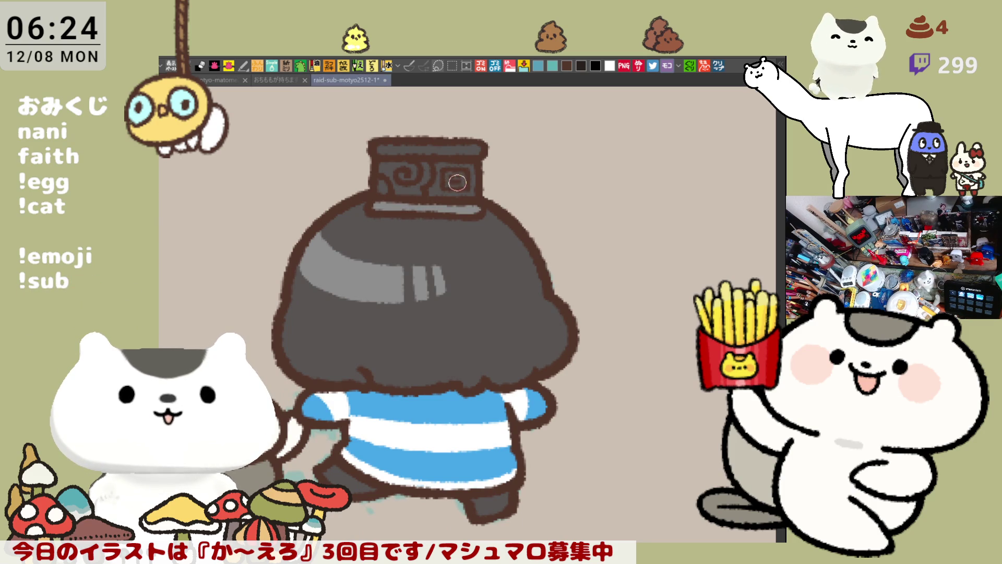
pyautogui.click(449, 152)
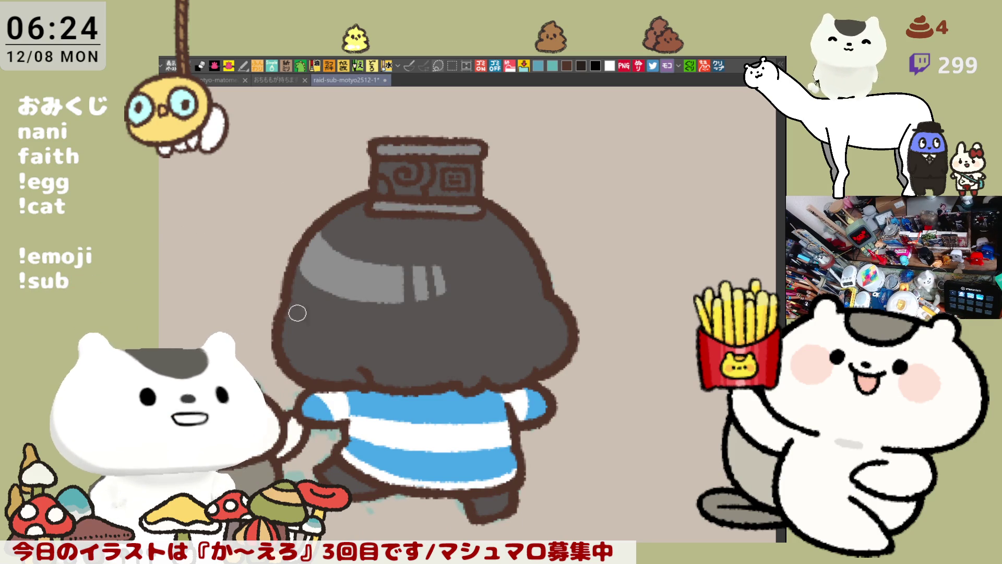
pyautogui.moveTo(383, 173)
pyautogui.mouseDown()
pyautogui.moveTo(395, 165)
pyautogui.moveTo(413, 180)
pyautogui.moveTo(373, 185)
pyautogui.moveTo(389, 186)
pyautogui.mouseUp()
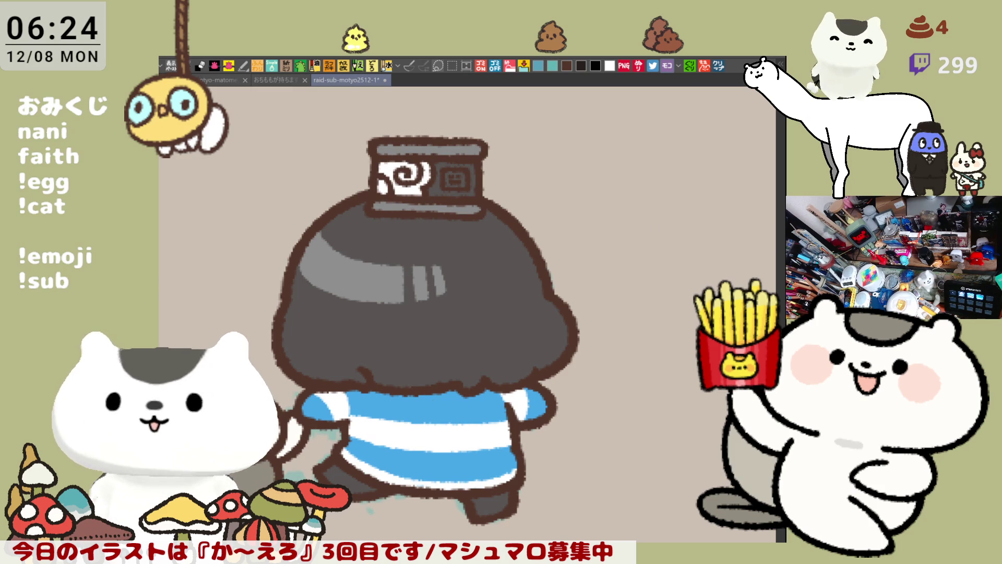
pyautogui.moveTo(451, 177); pyautogui.dragTo(459, 182)
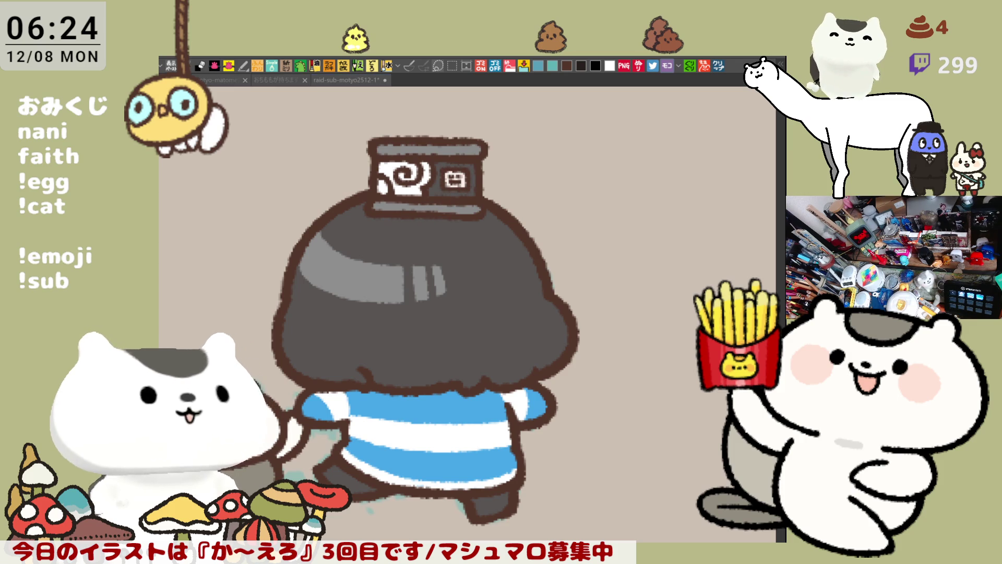
pyautogui.click(448, 191)
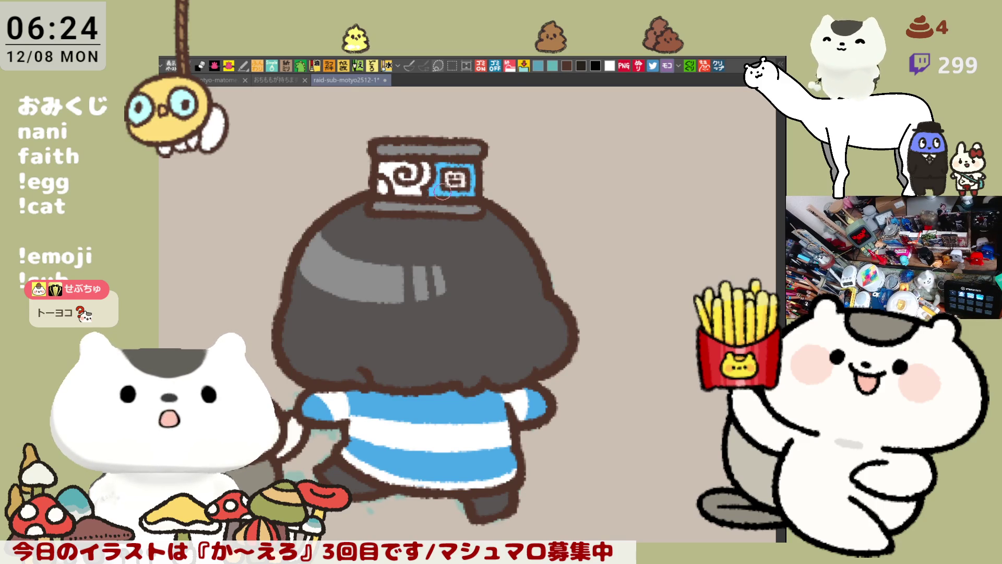
# Step: Zoom in and dab light-grey highlight dots along the dark hair's shine band
pyautogui.hscroll(-2, 474, 195)
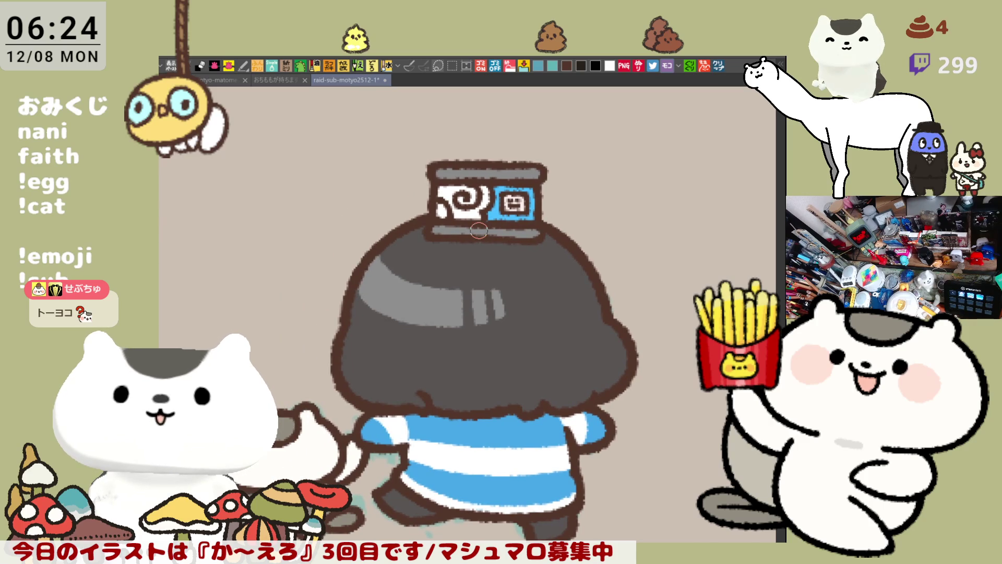
pyautogui.scroll(2, 479, 230)
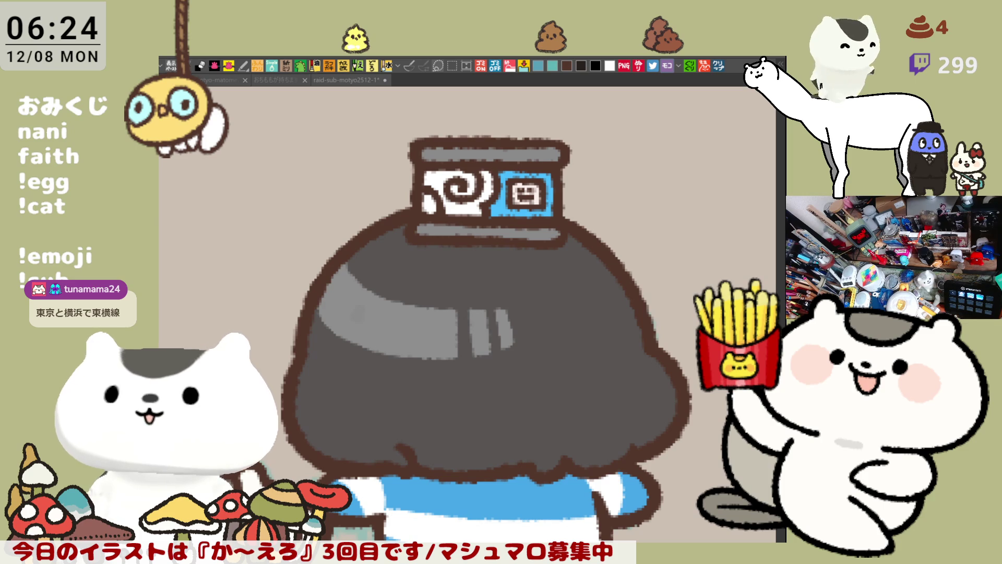
pyautogui.click(363, 304)
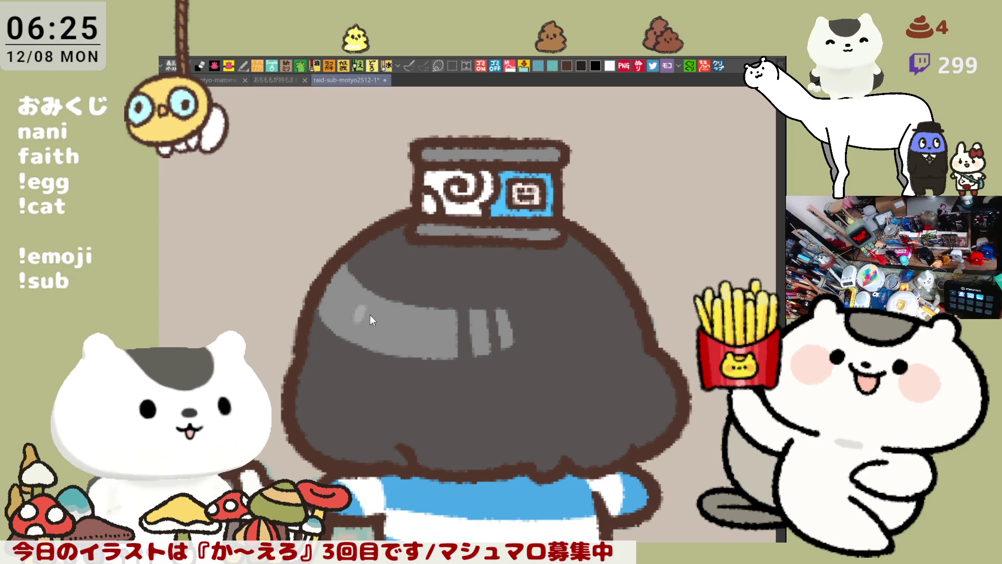
pyautogui.click(386, 322)
pyautogui.click(416, 327)
pyautogui.scroll(-5, 574, 353)
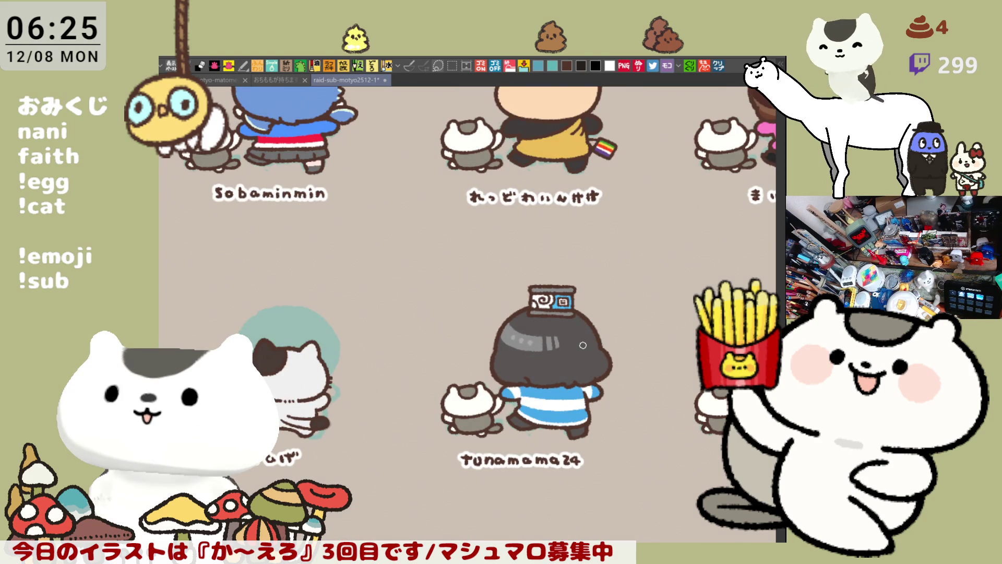
# Step: Save the sheet and pan to the みかの figure with its teal silhouette and cat
pyautogui.hotkey('ctrl', 's')
pyautogui.moveTo(584, 345)
pyautogui.mouseDown()
pyautogui.moveTo(463, 371)
pyautogui.moveTo(356, 360)
pyautogui.mouseUp()
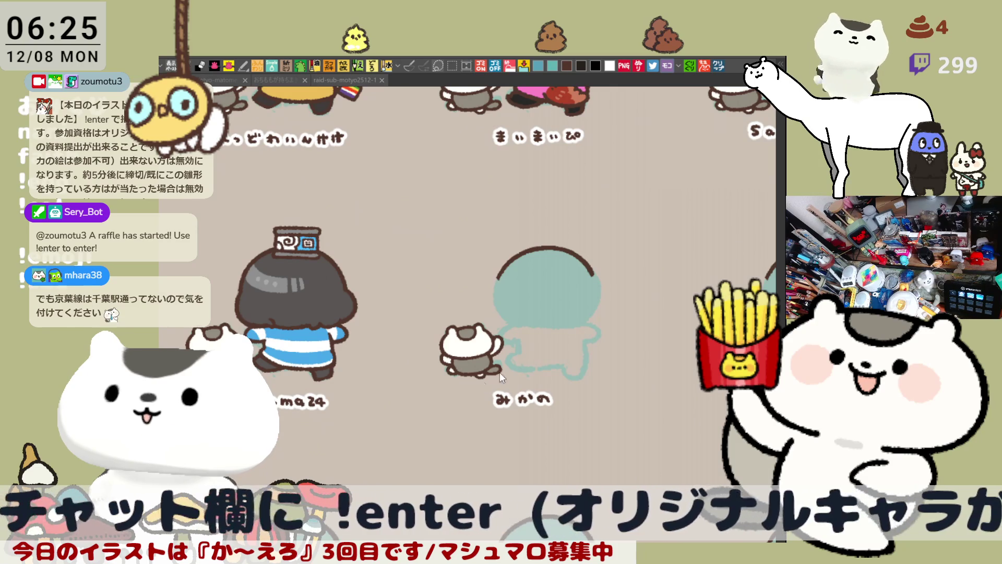
pyautogui.scroll(5, 482, 392)
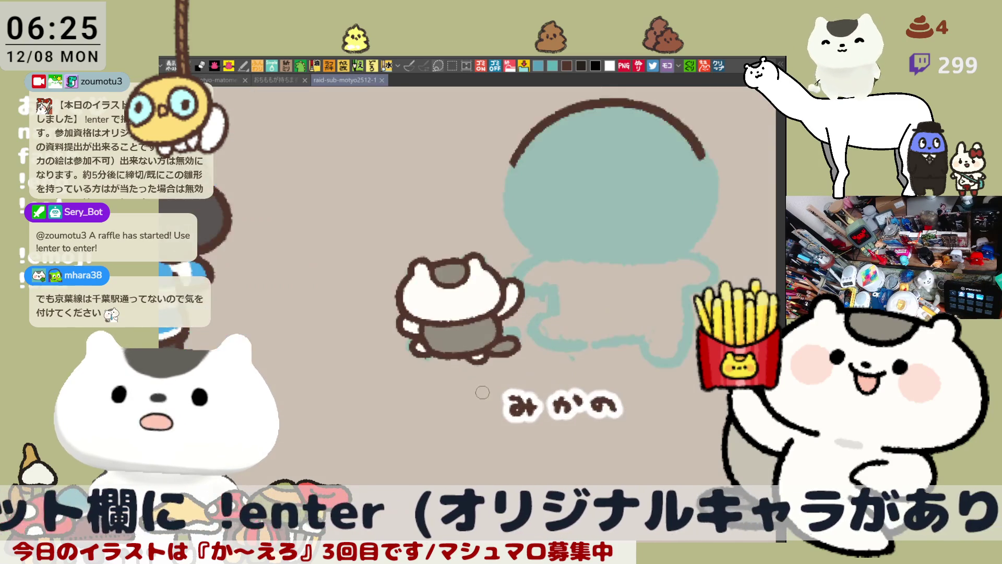
# Step: Save, then sketch the left, right and wavy bottom edges of the teal head
pyautogui.moveTo(550, 222); pyautogui.dragTo(415, 353)
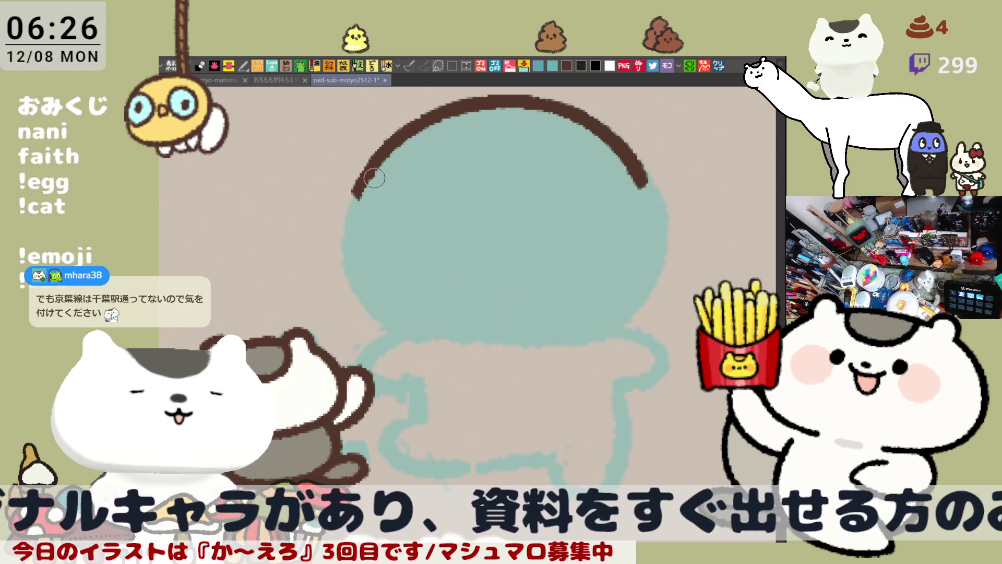
pyautogui.hotkey('ctrl', 's')
pyautogui.moveTo(352, 196)
pyautogui.mouseDown()
pyautogui.moveTo(340, 251)
pyautogui.moveTo(396, 334)
pyautogui.moveTo(347, 207)
pyautogui.moveTo(397, 337)
pyautogui.mouseUp()
pyautogui.hotkey('ctrl', 'z')
pyautogui.hotkey('ctrl', 'z')
pyautogui.moveTo(347, 206); pyautogui.dragTo(438, 345)
pyautogui.moveTo(425, 308); pyautogui.dragTo(446, 347)
pyautogui.moveTo(648, 182)
pyautogui.mouseDown()
pyautogui.moveTo(683, 254)
pyautogui.moveTo(690, 290)
pyautogui.moveTo(674, 297)
pyautogui.moveTo(687, 304)
pyautogui.moveTo(671, 296)
pyautogui.moveTo(685, 298)
pyautogui.mouseUp()
pyautogui.hotkey('ctrl', 'z')
pyautogui.moveTo(645, 327)
pyautogui.mouseDown()
pyautogui.moveTo(654, 296)
pyautogui.moveTo(636, 331)
pyautogui.mouseUp()
pyautogui.hotkey('ctrl', 'z')
pyautogui.moveTo(657, 280)
pyautogui.mouseDown()
pyautogui.moveTo(634, 329)
pyautogui.moveTo(611, 340)
pyautogui.mouseUp()
pyautogui.moveTo(441, 338)
pyautogui.mouseDown()
pyautogui.moveTo(522, 350)
pyautogui.moveTo(623, 340)
pyautogui.moveTo(567, 328)
pyautogui.mouseUp()
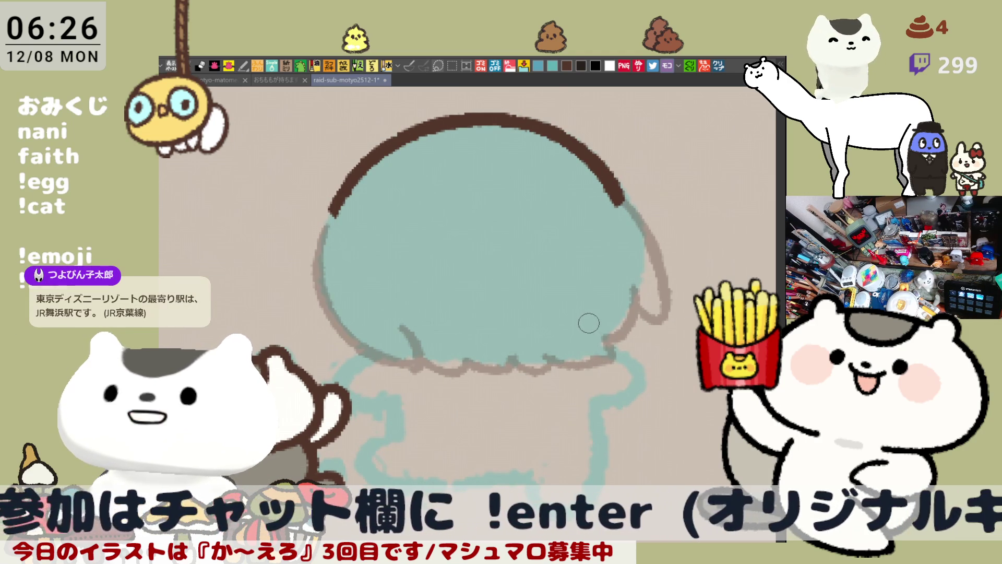
# Step: Ink the dark brown arc over the top of the head and down its right side
pyautogui.moveTo(588, 322); pyautogui.dragTo(586, 311)
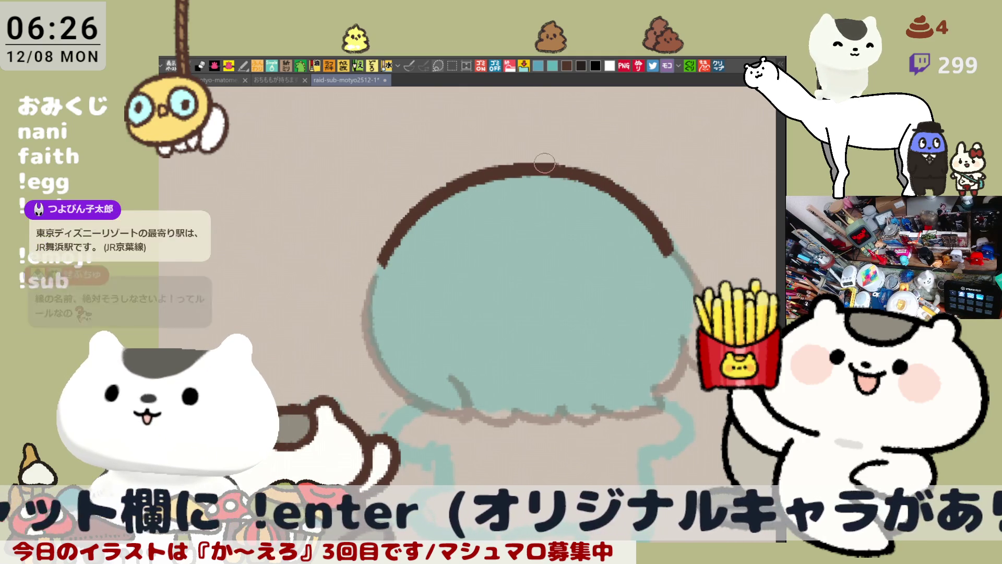
pyautogui.moveTo(552, 169); pyautogui.dragTo(479, 163)
pyautogui.hotkey('ctrl', 'z')
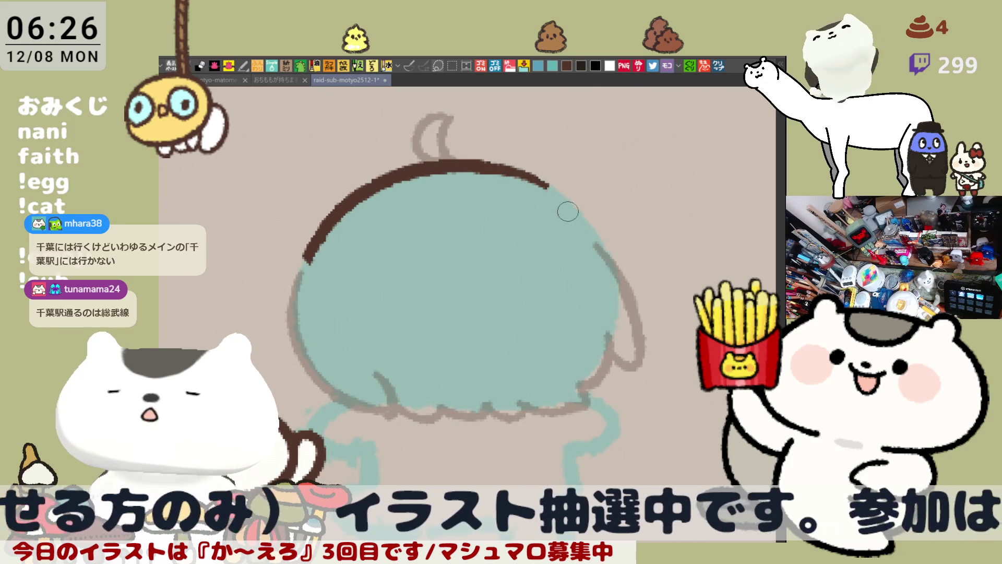
pyautogui.moveTo(548, 185); pyautogui.dragTo(608, 244)
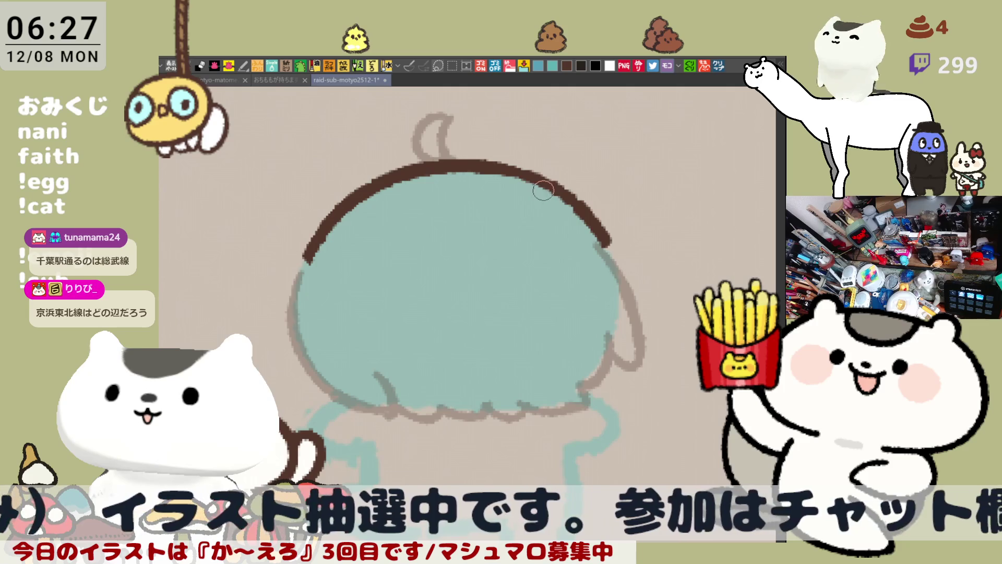
pyautogui.hotkey('ctrl', 'z')
pyautogui.moveTo(488, 165); pyautogui.dragTo(594, 242)
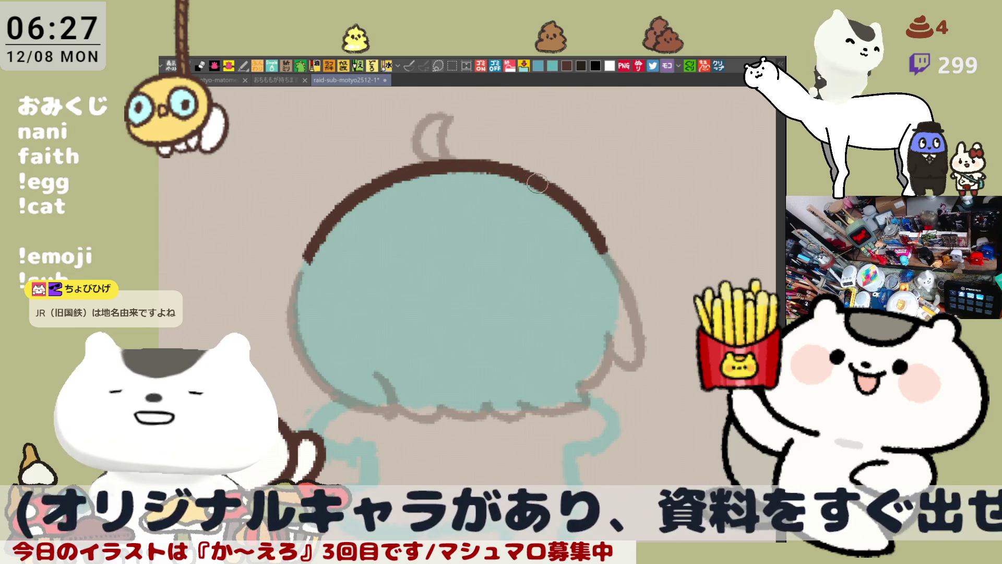
pyautogui.moveTo(500, 179); pyautogui.dragTo(529, 226)
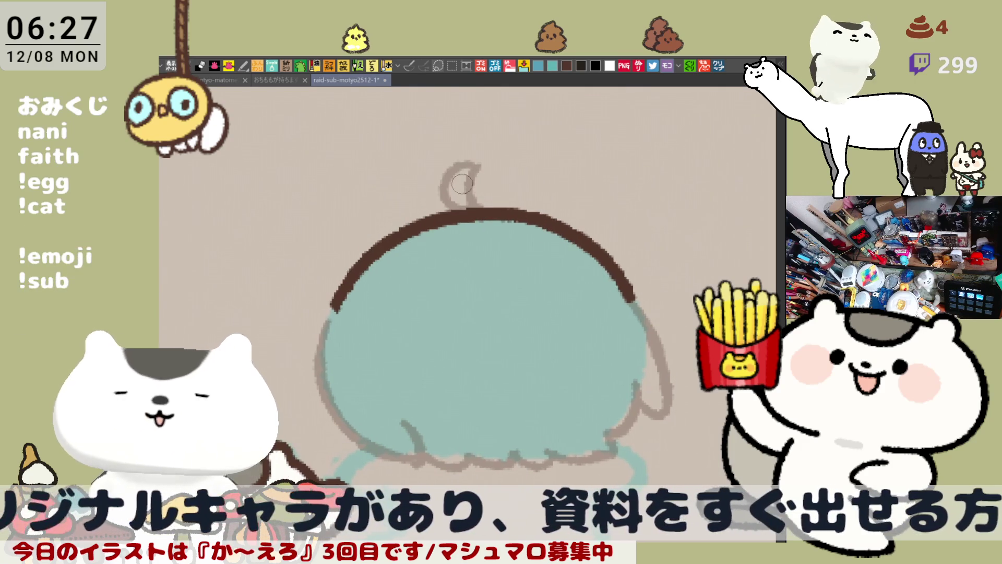
# Step: Ink the looped brown sprout on top of the head, redrawing it until it looks right
pyautogui.moveTo(453, 209)
pyautogui.mouseDown()
pyautogui.moveTo(495, 157)
pyautogui.moveTo(492, 166)
pyautogui.mouseUp()
pyautogui.hotkey('ctrl', 'z')
pyautogui.moveTo(456, 209)
pyautogui.mouseDown()
pyautogui.moveTo(493, 156)
pyautogui.moveTo(503, 178)
pyautogui.moveTo(465, 202)
pyautogui.mouseUp()
pyautogui.hotkey('ctrl', 'z')
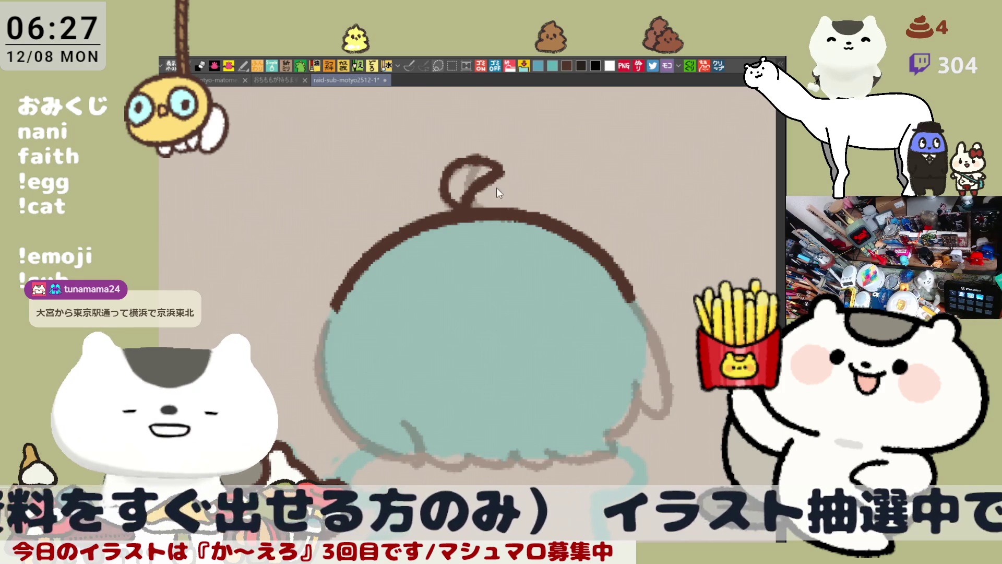
pyautogui.hotkey('ctrl', 'z')
pyautogui.moveTo(459, 212)
pyautogui.mouseDown()
pyautogui.moveTo(446, 157)
pyautogui.moveTo(509, 164)
pyautogui.moveTo(465, 211)
pyautogui.moveTo(475, 183)
pyautogui.moveTo(468, 208)
pyautogui.mouseUp()
pyautogui.hotkey('ctrl', 'z')
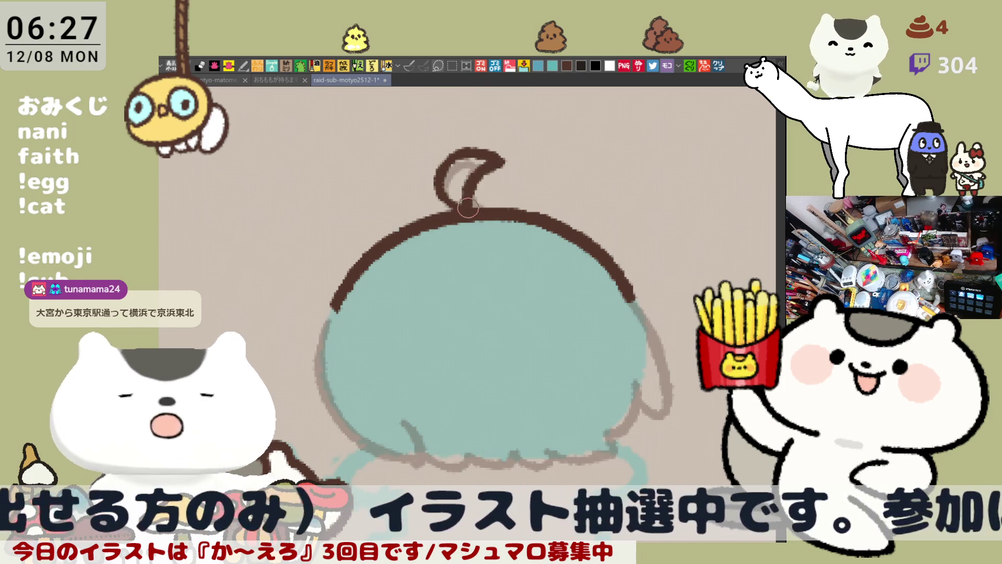
pyautogui.hotkey('ctrl', 'z')
pyautogui.hotkey('ctrl', 'z')
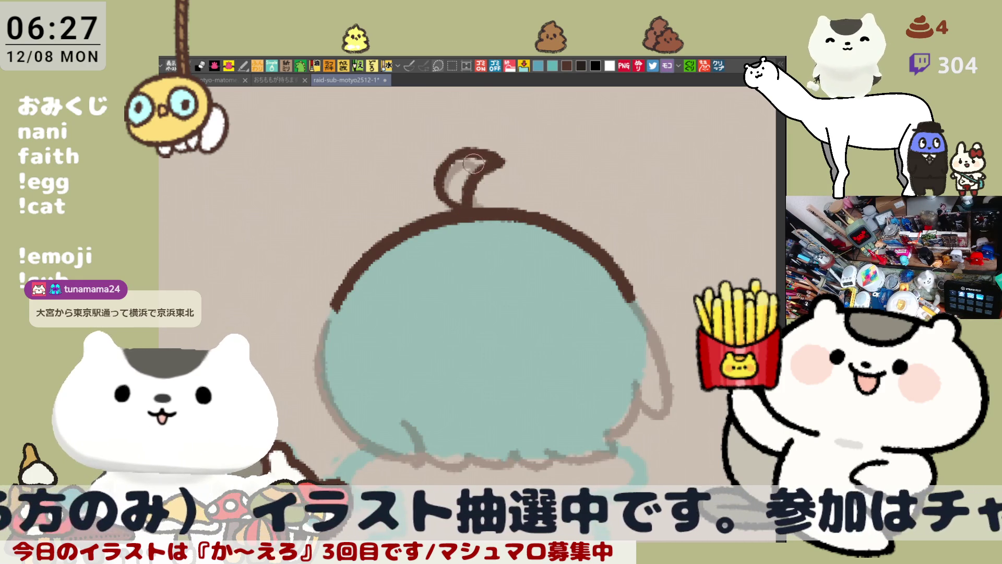
pyautogui.moveTo(471, 156); pyautogui.dragTo(468, 210)
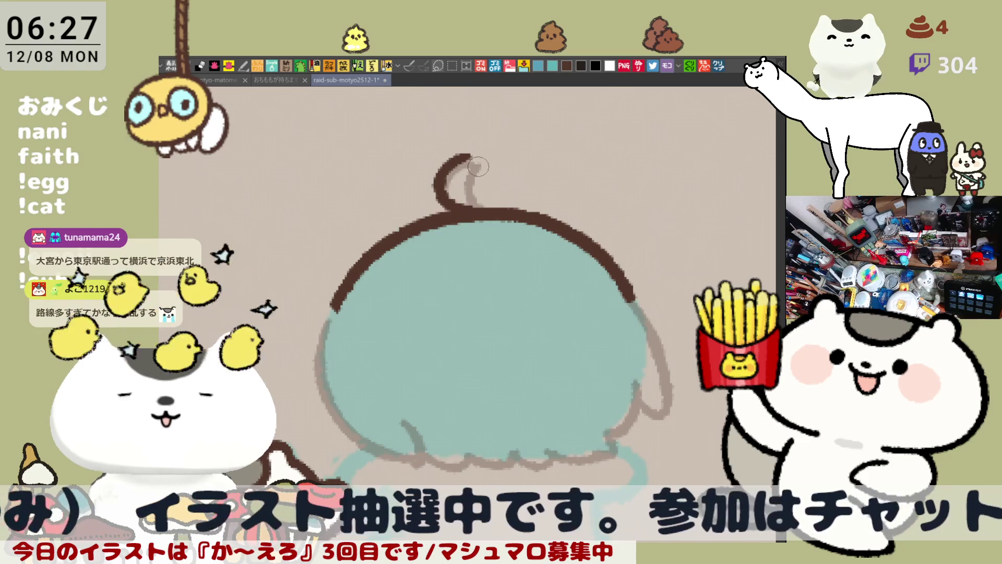
pyautogui.moveTo(464, 158)
pyautogui.mouseDown()
pyautogui.moveTo(491, 161)
pyautogui.moveTo(462, 208)
pyautogui.mouseUp()
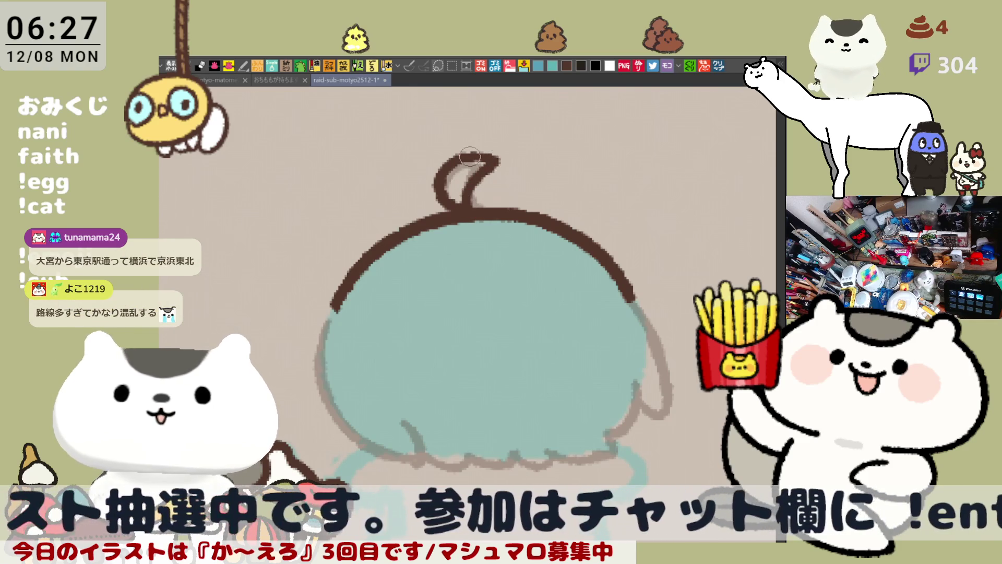
pyautogui.moveTo(481, 157); pyautogui.dragTo(491, 162)
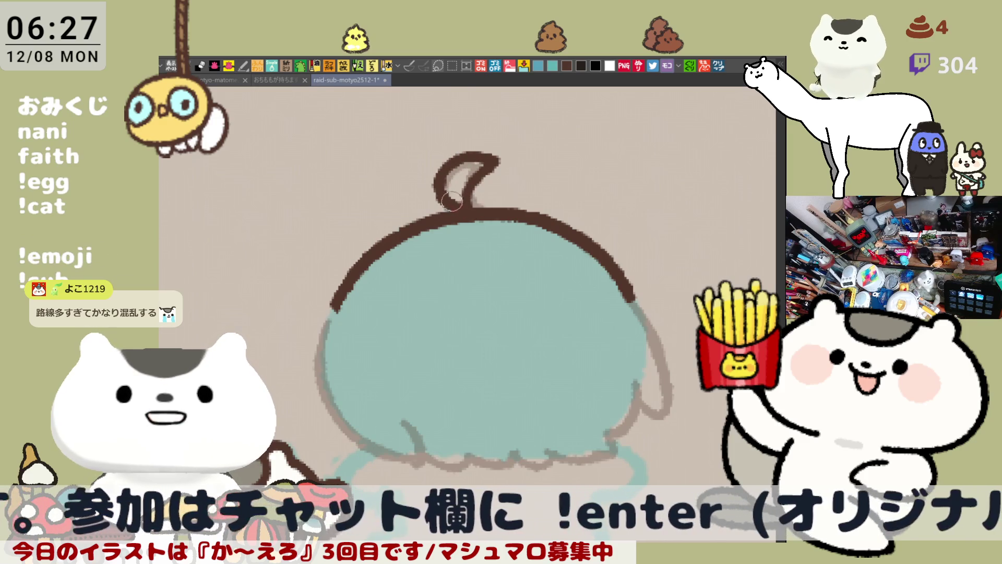
# Step: Extend the brown outline down the right side of the head and body
pyautogui.moveTo(520, 226)
pyautogui.mouseDown()
pyautogui.moveTo(426, 166)
pyautogui.moveTo(480, 230)
pyautogui.mouseUp()
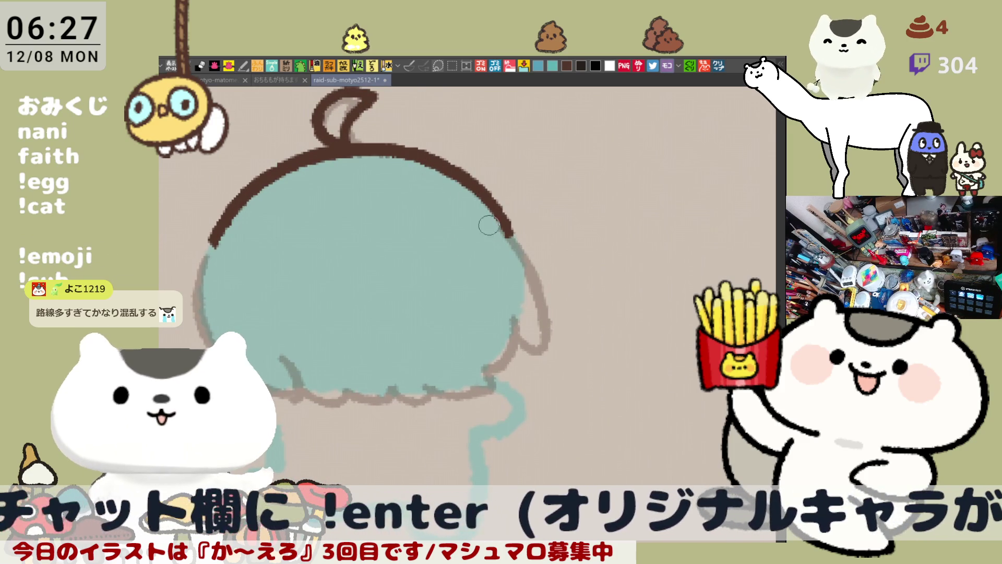
pyautogui.moveTo(466, 176); pyautogui.dragTo(522, 241)
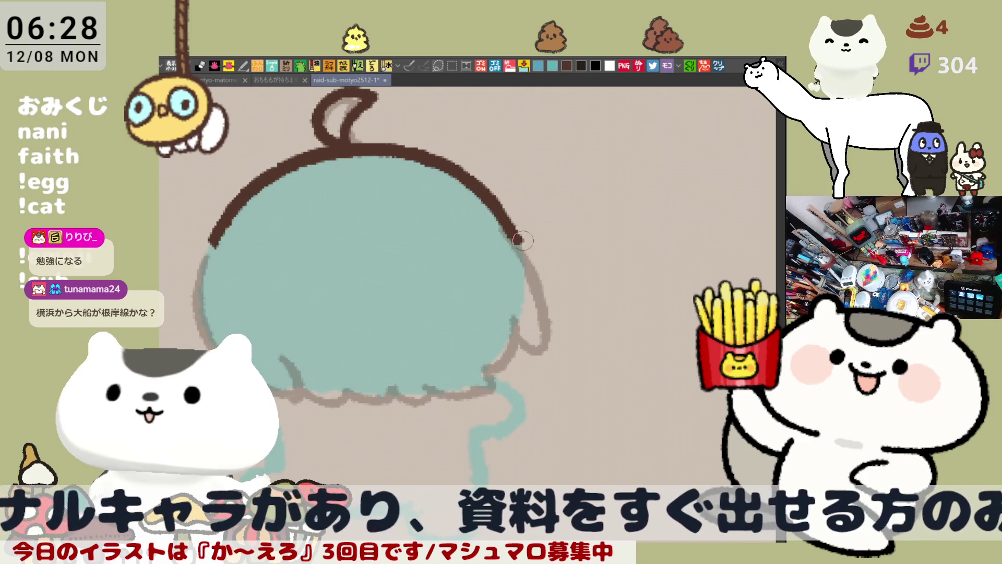
pyautogui.moveTo(518, 236); pyautogui.dragTo(548, 326)
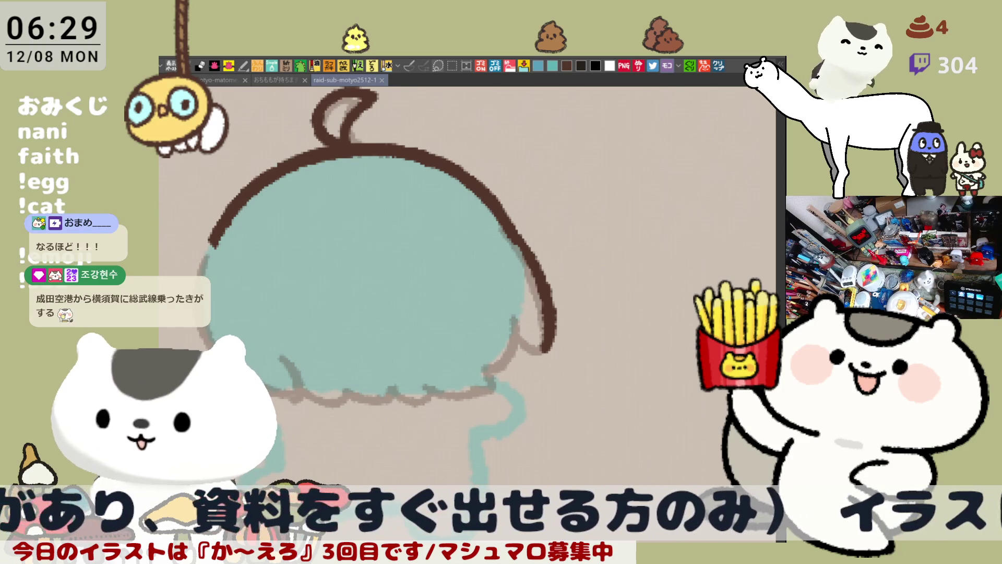
pyautogui.moveTo(599, 417); pyautogui.dragTo(646, 431)
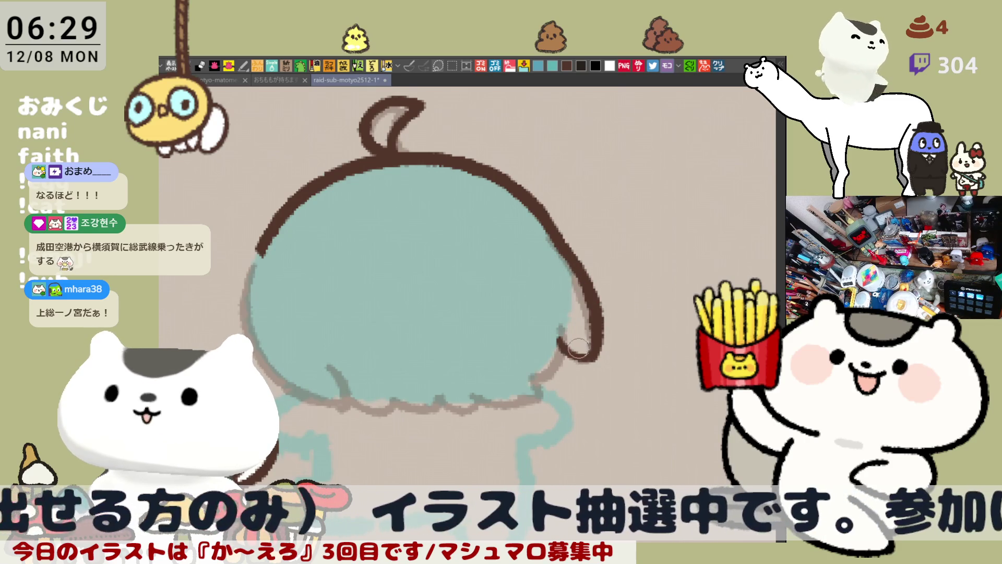
# Step: Ink and touch up the curl at the hair's lower right
pyautogui.moveTo(559, 334); pyautogui.dragTo(588, 352)
pyautogui.moveTo(581, 288); pyautogui.dragTo(581, 296)
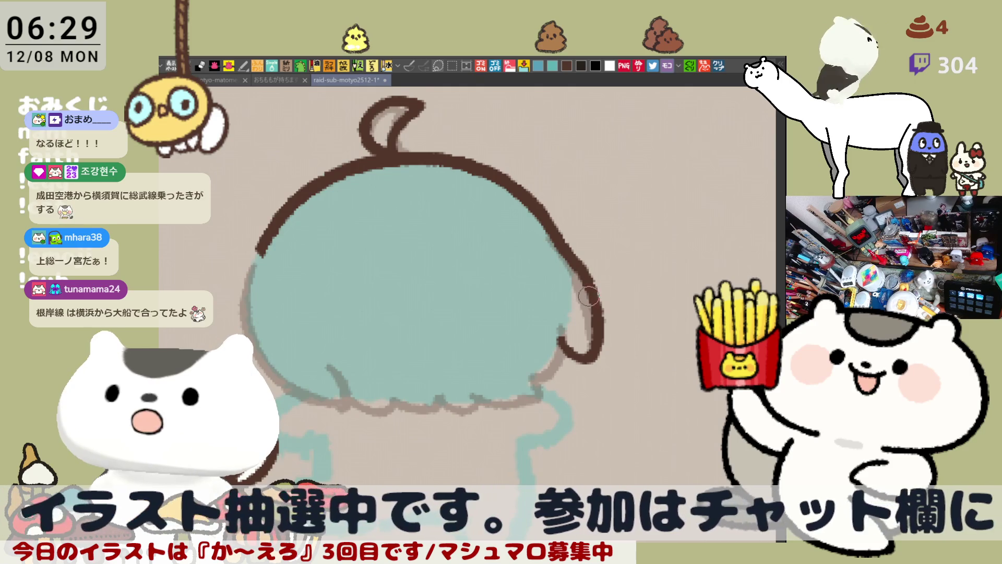
pyautogui.moveTo(582, 324)
pyautogui.mouseDown()
pyautogui.moveTo(595, 312)
pyautogui.moveTo(591, 280)
pyautogui.mouseUp()
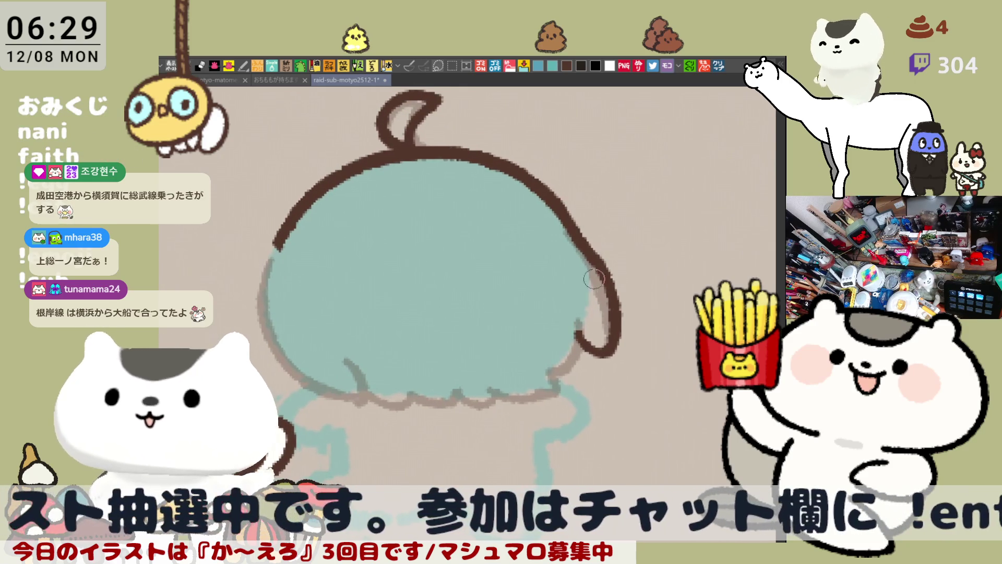
# Step: With the canvas view mirrored, ink the brown outline down the figure's left side, then unflip
pyautogui.press('h')
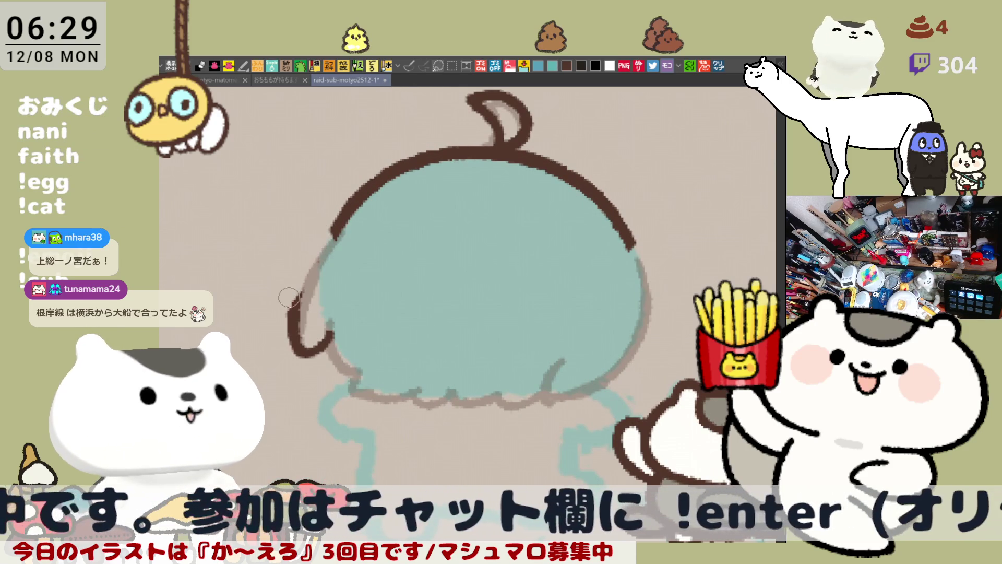
pyautogui.moveTo(321, 256); pyautogui.dragTo(304, 329)
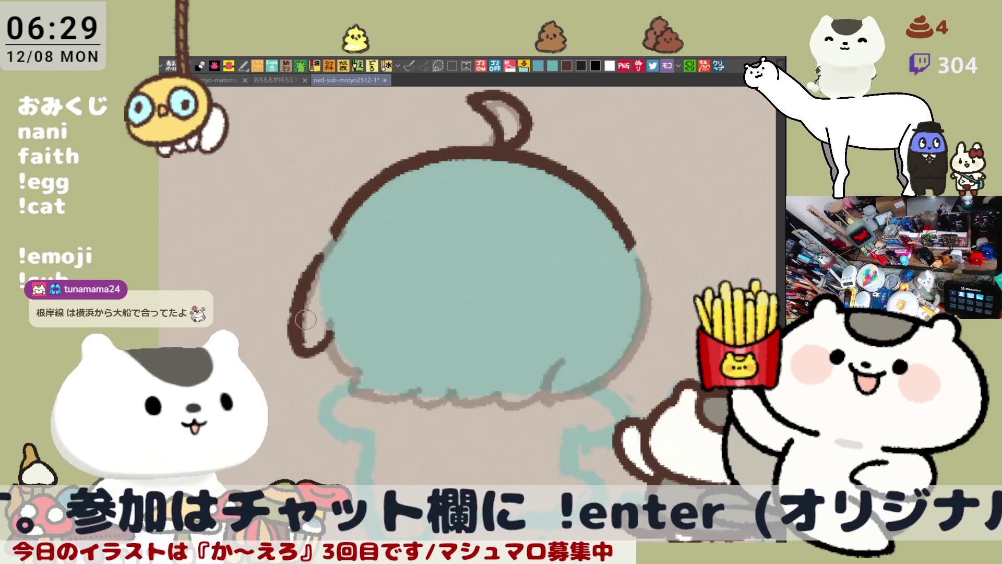
pyautogui.hotkey('ctrl', 'z')
pyautogui.moveTo(319, 274); pyautogui.dragTo(303, 333)
pyautogui.hotkey('ctrl', 'z')
pyautogui.moveTo(328, 245); pyautogui.dragTo(295, 327)
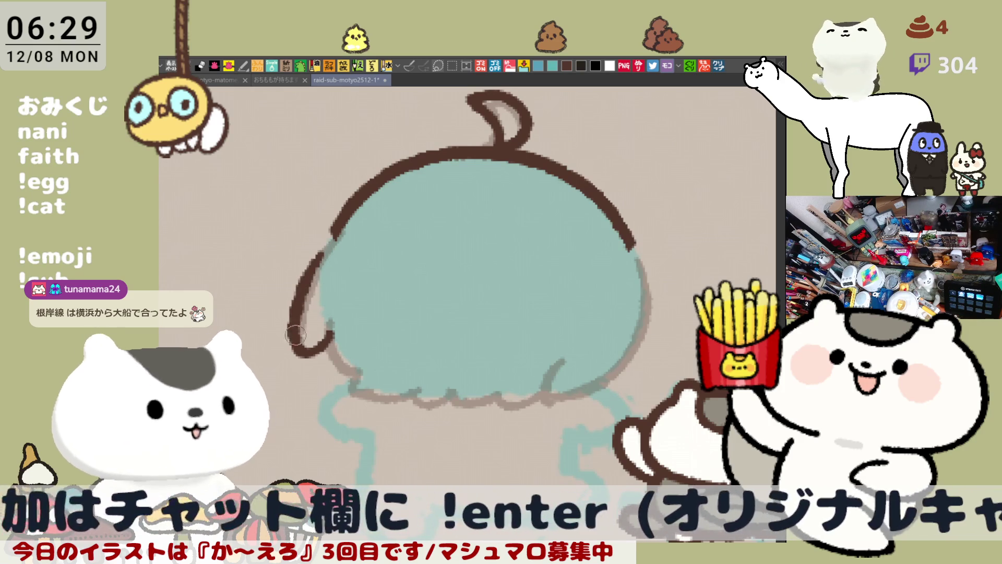
pyautogui.moveTo(340, 216); pyautogui.dragTo(328, 248)
pyautogui.hotkey('ctrl', 'z')
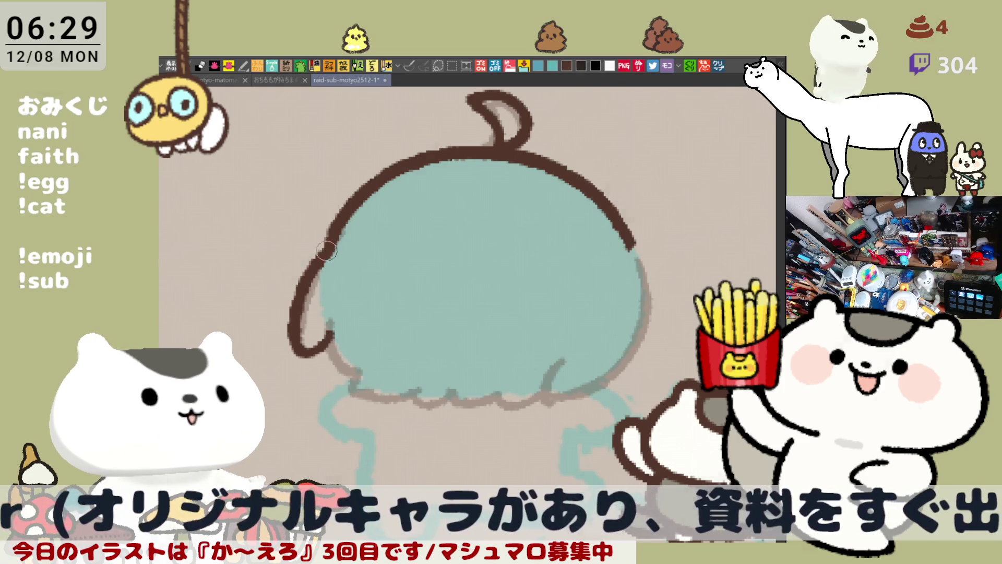
pyautogui.press('h')
pyautogui.moveTo(417, 245); pyautogui.dragTo(313, 230)
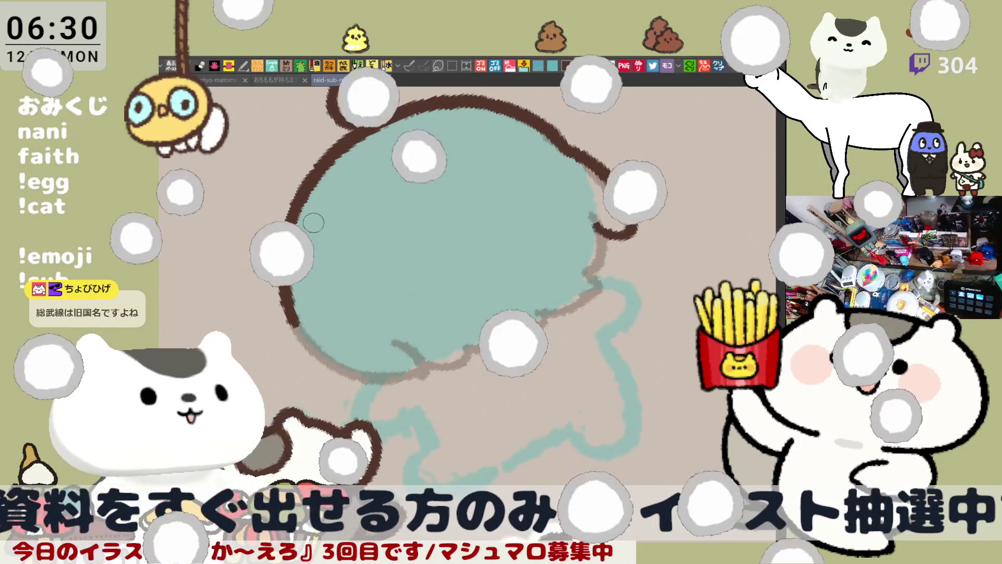
pyautogui.scroll(-5, 616, 246)
pyautogui.scroll(-5, 619, 248)
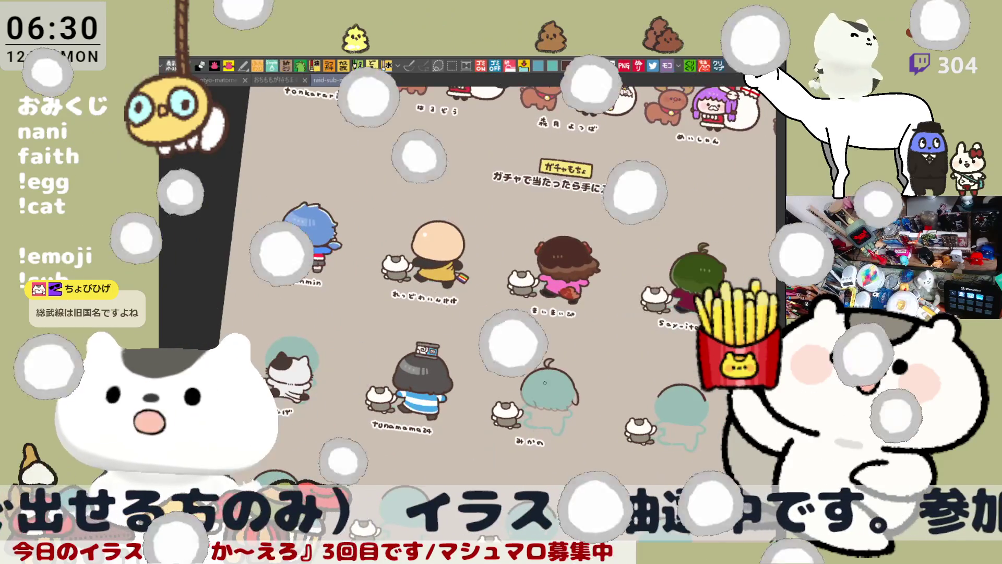
pyautogui.scroll(8, 574, 442)
pyautogui.moveTo(465, 78); pyautogui.dragTo(552, 187)
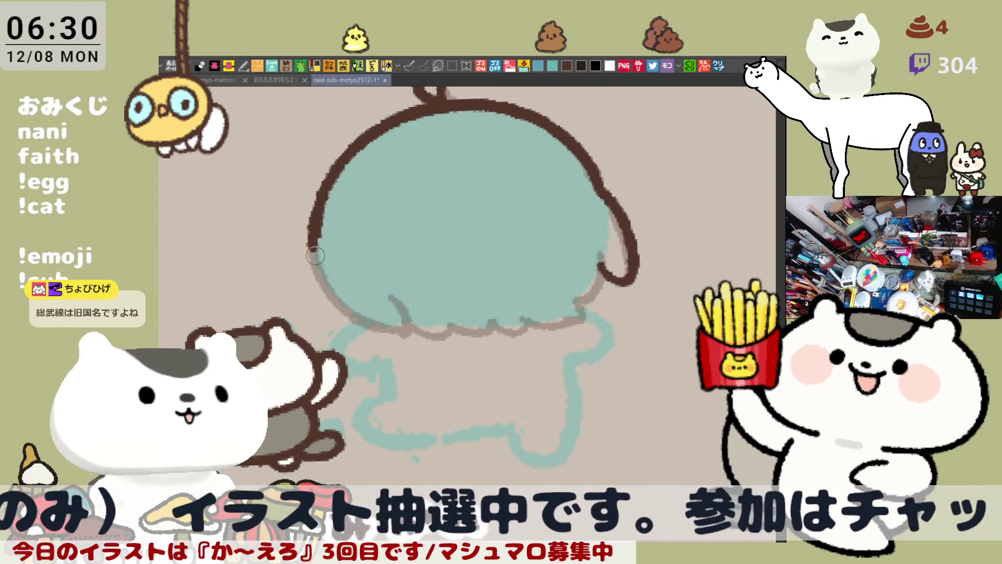
pyautogui.moveTo(313, 229)
pyautogui.mouseDown()
pyautogui.moveTo(332, 292)
pyautogui.moveTo(376, 329)
pyautogui.moveTo(326, 198)
pyautogui.moveTo(336, 310)
pyautogui.moveTo(386, 335)
pyautogui.mouseUp()
pyautogui.hotkey('ctrl', 'z')
pyautogui.hotkey('ctrl', 'z')
pyautogui.hotkey('ctrl', 'z')
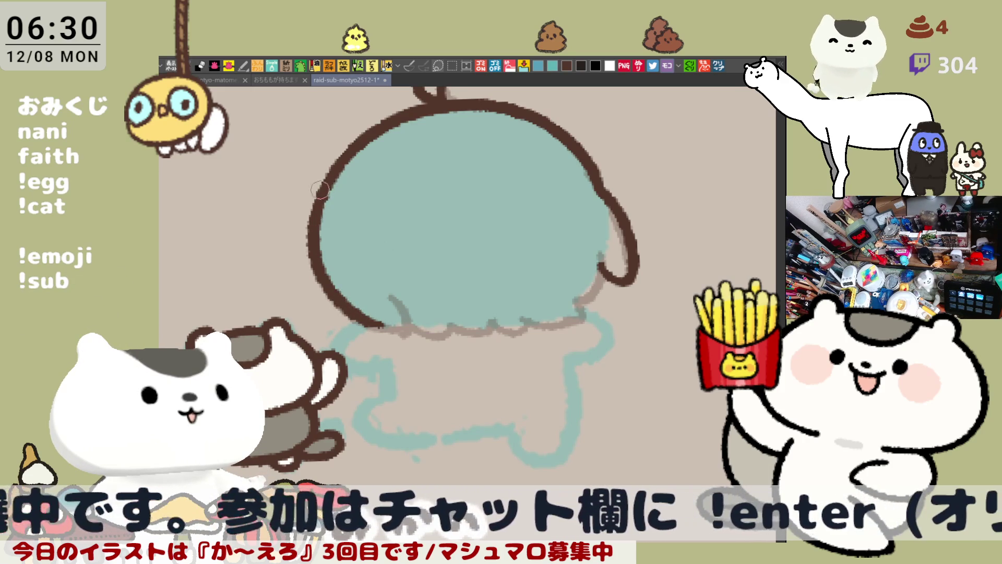
pyautogui.moveTo(372, 327); pyautogui.dragTo(407, 337)
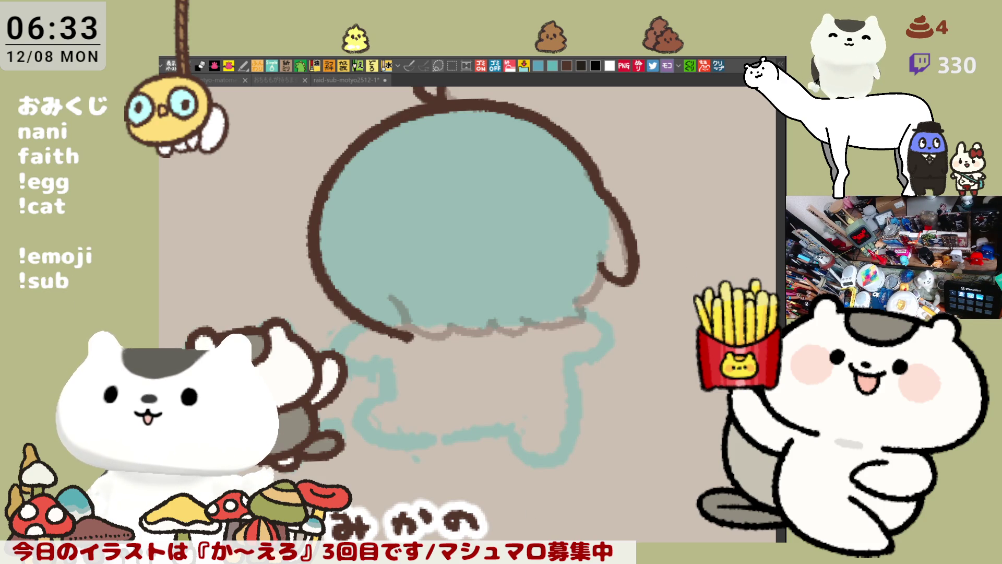
# Step: Pan the view across to the cat drawing beside the teal figure
pyautogui.moveTo(581, 510)
pyautogui.mouseDown()
pyautogui.moveTo(634, 385)
pyautogui.moveTo(324, 398)
pyautogui.moveTo(374, 356)
pyautogui.moveTo(200, 354)
pyautogui.mouseUp()
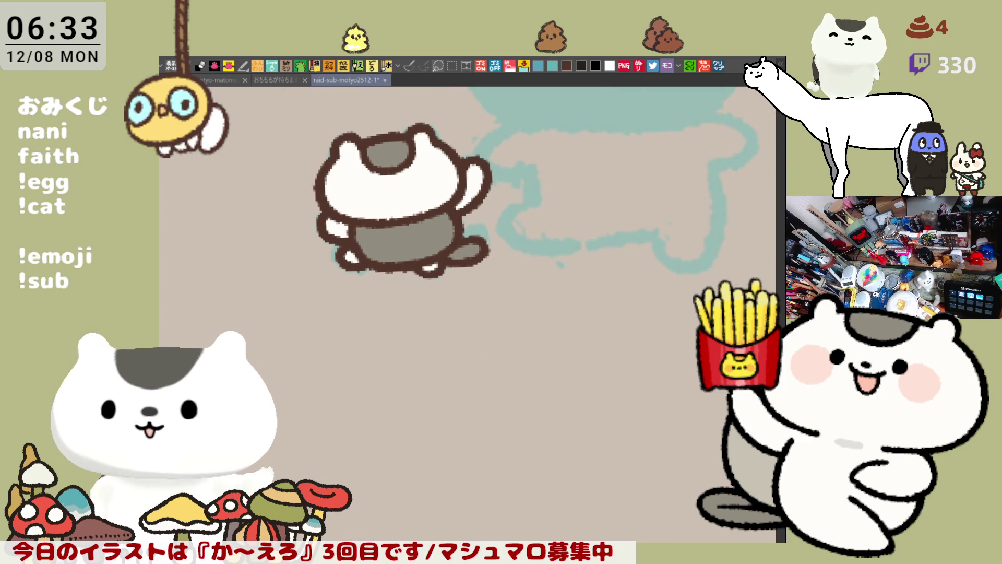
# Step: Handwrite the name label in dark brown in the blank area beneath the teal figure
pyautogui.moveTo(476, 352)
pyautogui.mouseDown()
pyautogui.moveTo(410, 295)
pyautogui.moveTo(433, 292)
pyautogui.moveTo(421, 309)
pyautogui.moveTo(438, 316)
pyautogui.mouseUp()
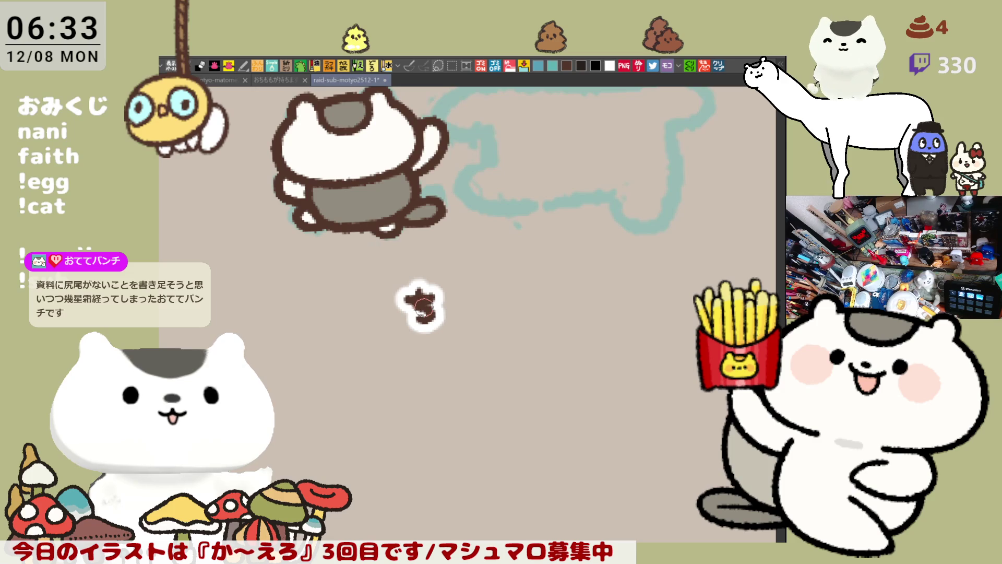
pyautogui.moveTo(424, 311)
pyautogui.mouseDown()
pyautogui.moveTo(461, 323)
pyautogui.moveTo(483, 316)
pyautogui.moveTo(484, 300)
pyautogui.moveTo(508, 316)
pyautogui.moveTo(527, 289)
pyautogui.moveTo(505, 314)
pyautogui.moveTo(355, 390)
pyautogui.moveTo(432, 398)
pyautogui.moveTo(562, 372)
pyautogui.mouseUp()
pyautogui.hotkey('ctrl', 'z')
pyautogui.moveTo(209, 375); pyautogui.dragTo(428, 332)
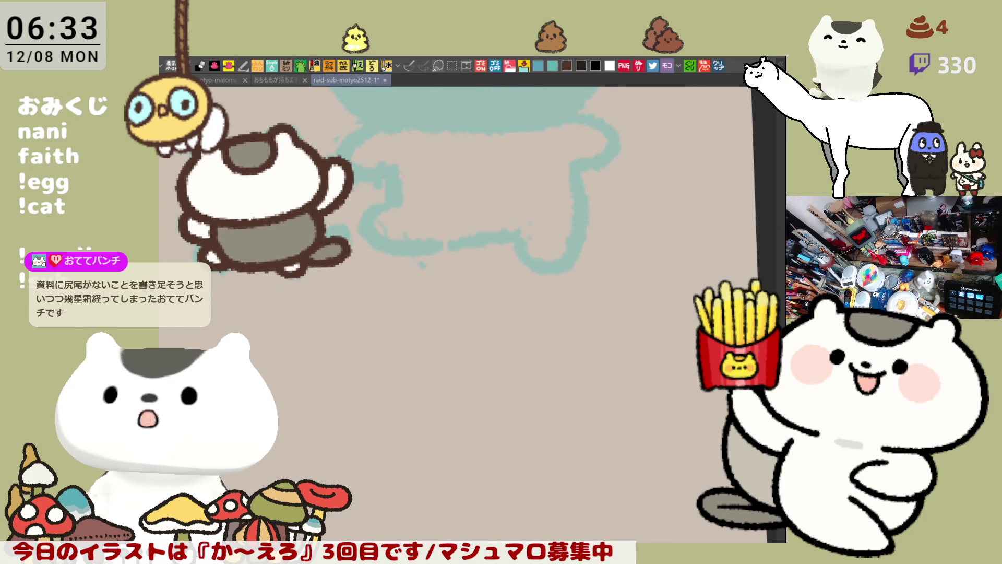
pyautogui.moveTo(318, 324); pyautogui.dragTo(370, 271)
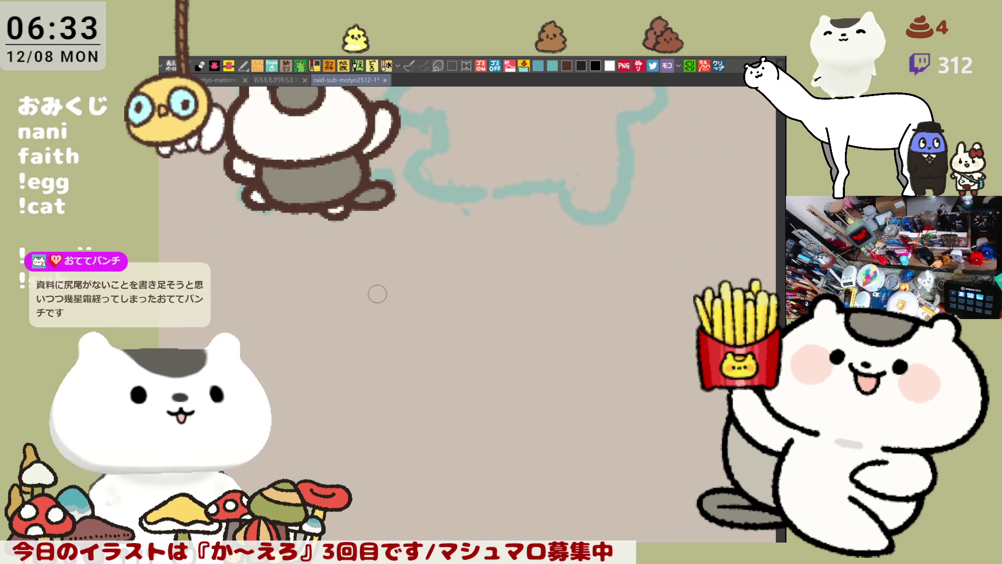
pyautogui.moveTo(363, 286)
pyautogui.mouseDown()
pyautogui.moveTo(359, 303)
pyautogui.moveTo(348, 299)
pyautogui.moveTo(364, 290)
pyautogui.moveTo(314, 295)
pyautogui.moveTo(374, 290)
pyautogui.moveTo(396, 319)
pyautogui.moveTo(400, 305)
pyautogui.moveTo(425, 293)
pyautogui.moveTo(466, 298)
pyautogui.moveTo(471, 309)
pyautogui.moveTo(504, 286)
pyautogui.moveTo(490, 305)
pyautogui.moveTo(565, 283)
pyautogui.moveTo(562, 300)
pyautogui.moveTo(557, 282)
pyautogui.moveTo(565, 302)
pyautogui.moveTo(594, 302)
pyautogui.mouseUp()
pyautogui.hotkey('ctrl', 'z')
pyautogui.hotkey('ctrl', 'z')
pyautogui.hotkey('ctrl', 'z')
pyautogui.moveTo(625, 273)
pyautogui.mouseDown()
pyautogui.moveTo(609, 308)
pyautogui.moveTo(627, 286)
pyautogui.mouseUp()
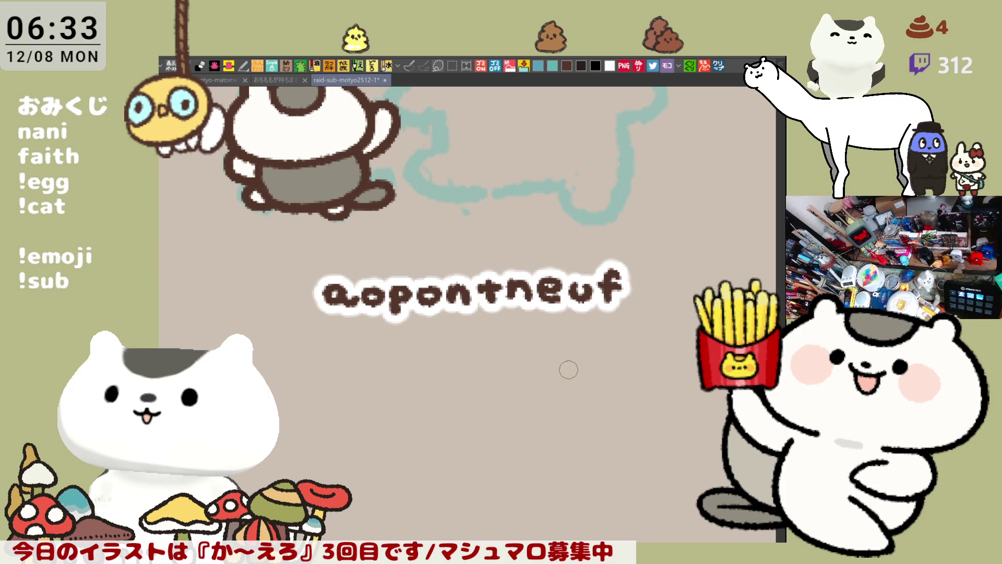
pyautogui.scroll(-6, 563, 368)
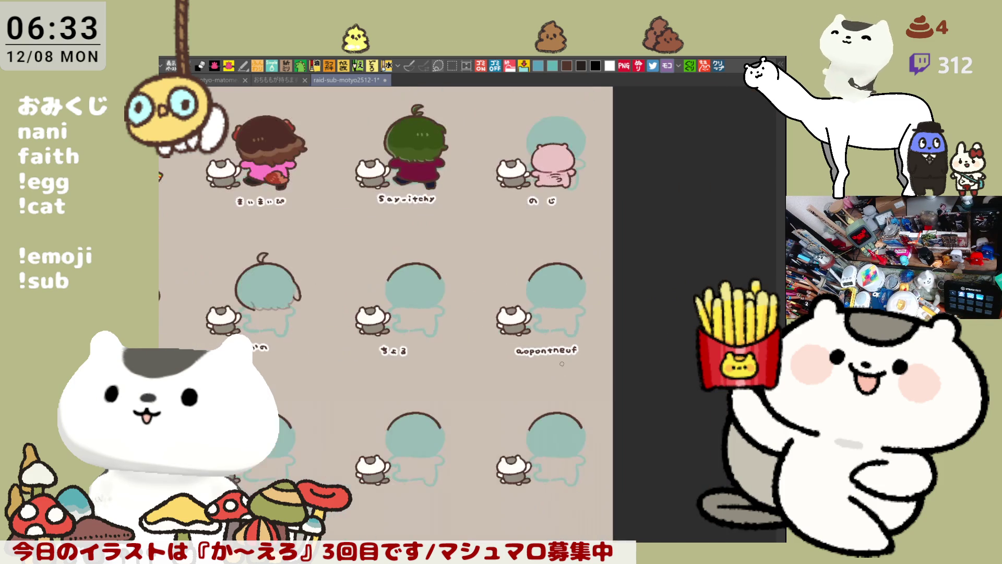
# Step: Zoom in and handwrite the viewer's name label in brown beneath the back-view cat
pyautogui.scroll(-3, 564, 357)
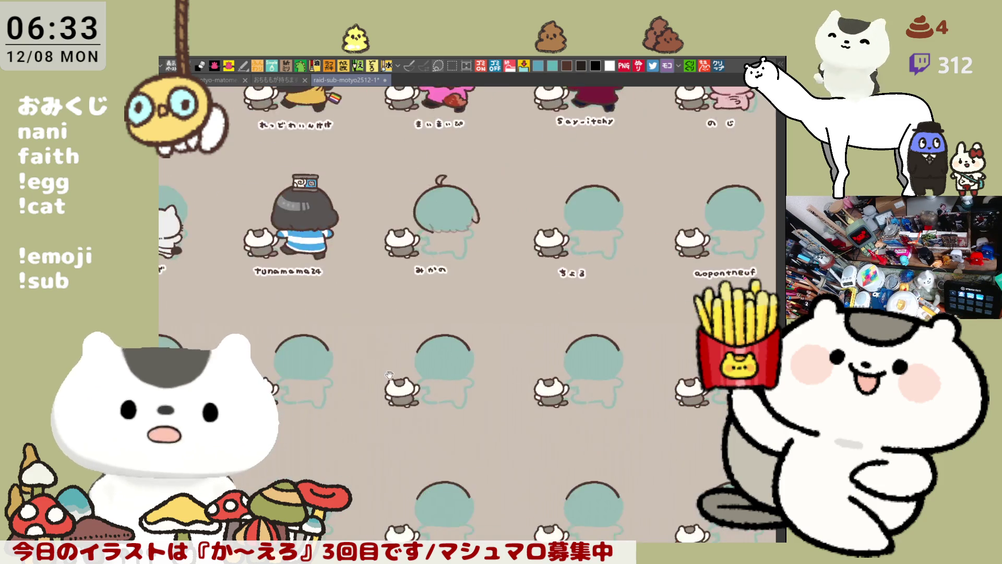
pyautogui.scroll(3, 359, 357)
pyautogui.scroll(4, 359, 357)
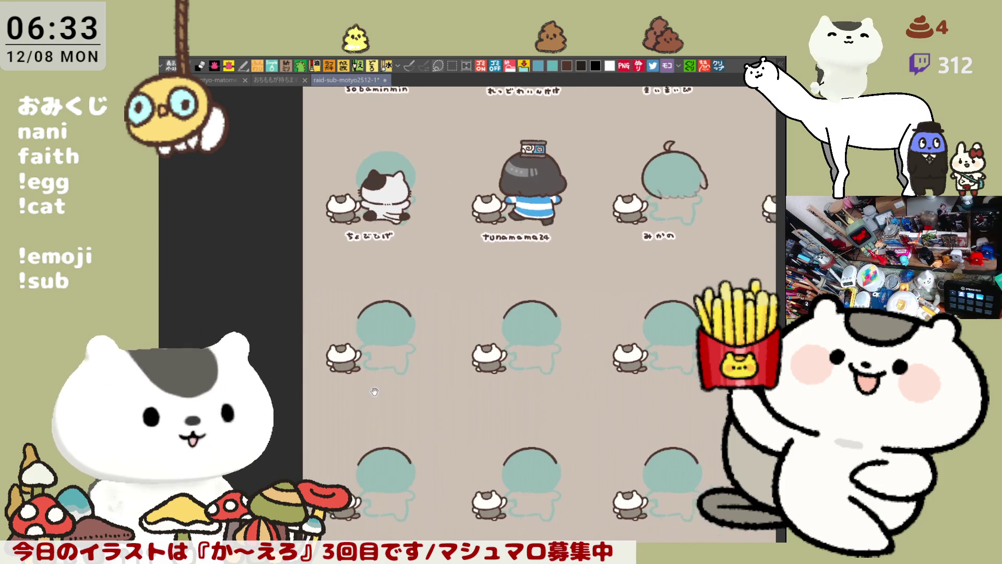
pyautogui.scroll(5, 364, 374)
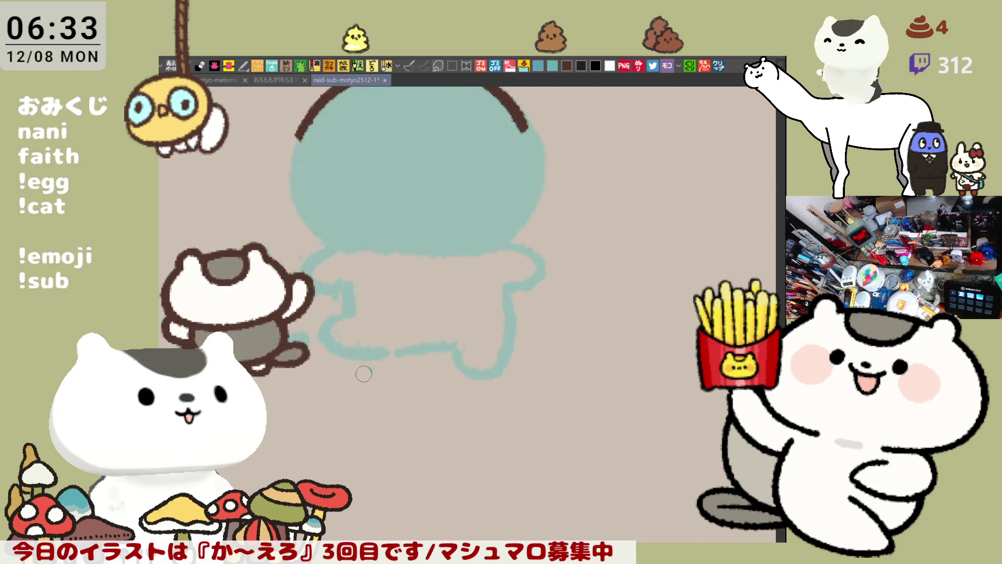
pyautogui.moveTo(428, 410); pyautogui.dragTo(611, 361)
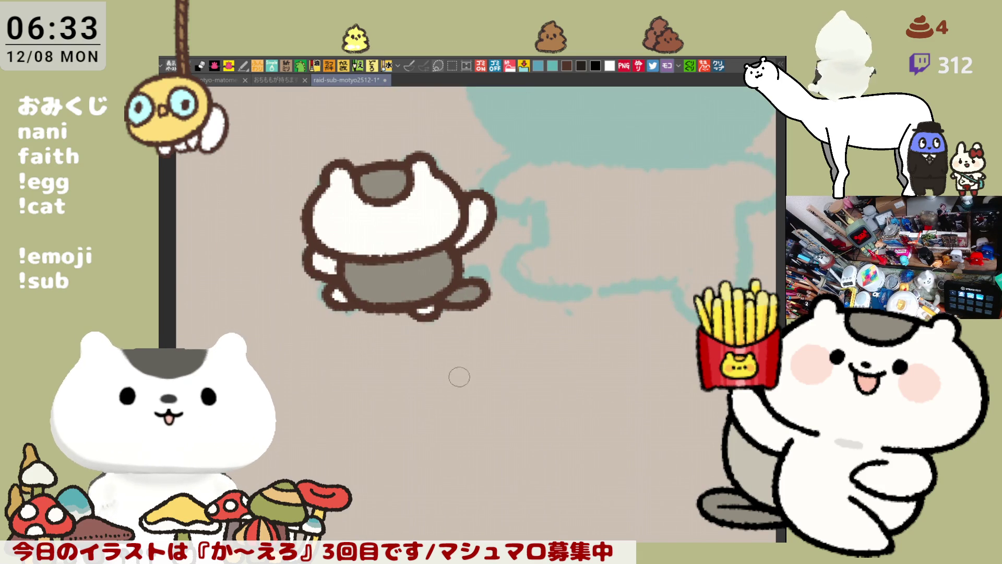
pyautogui.moveTo(430, 376)
pyautogui.mouseDown()
pyautogui.moveTo(447, 376)
pyautogui.moveTo(441, 405)
pyautogui.moveTo(467, 403)
pyautogui.moveTo(465, 384)
pyautogui.moveTo(502, 377)
pyautogui.mouseUp()
pyautogui.moveTo(483, 393); pyautogui.dragTo(568, 402)
pyautogui.moveTo(579, 372)
pyautogui.mouseDown()
pyautogui.moveTo(594, 399)
pyautogui.moveTo(598, 373)
pyautogui.moveTo(655, 380)
pyautogui.moveTo(678, 368)
pyautogui.moveTo(702, 380)
pyautogui.moveTo(683, 407)
pyautogui.mouseUp()
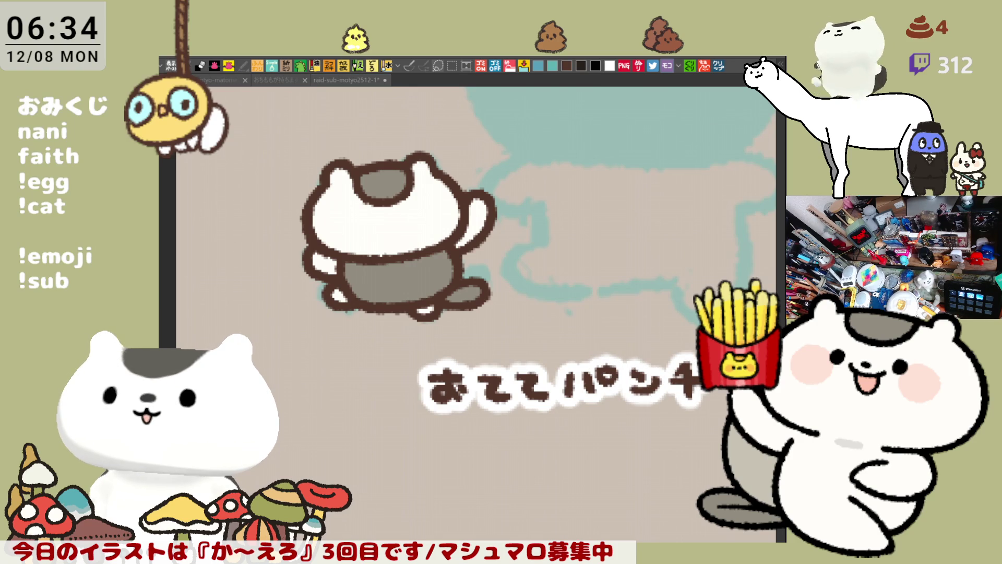
pyautogui.moveTo(574, 261)
pyautogui.mouseDown()
pyautogui.moveTo(418, 313)
pyautogui.moveTo(334, 396)
pyautogui.mouseUp()
pyautogui.scroll(-5, 506, 318)
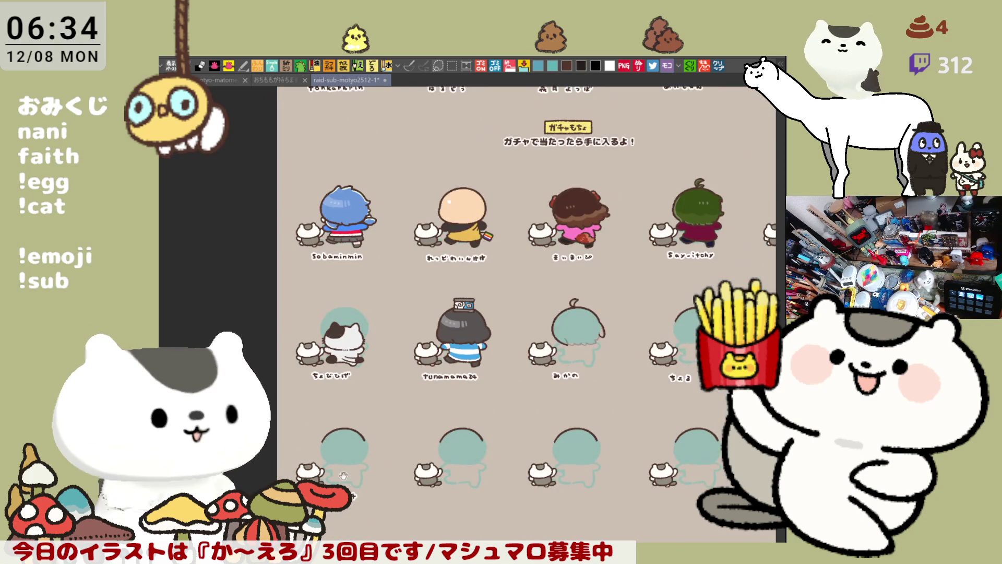
# Step: Trace the teal head's bottom edge in brown with hooked ends, redrawing overlong strokes
pyautogui.scroll(2, 506, 317)
pyautogui.scroll(3, 505, 318)
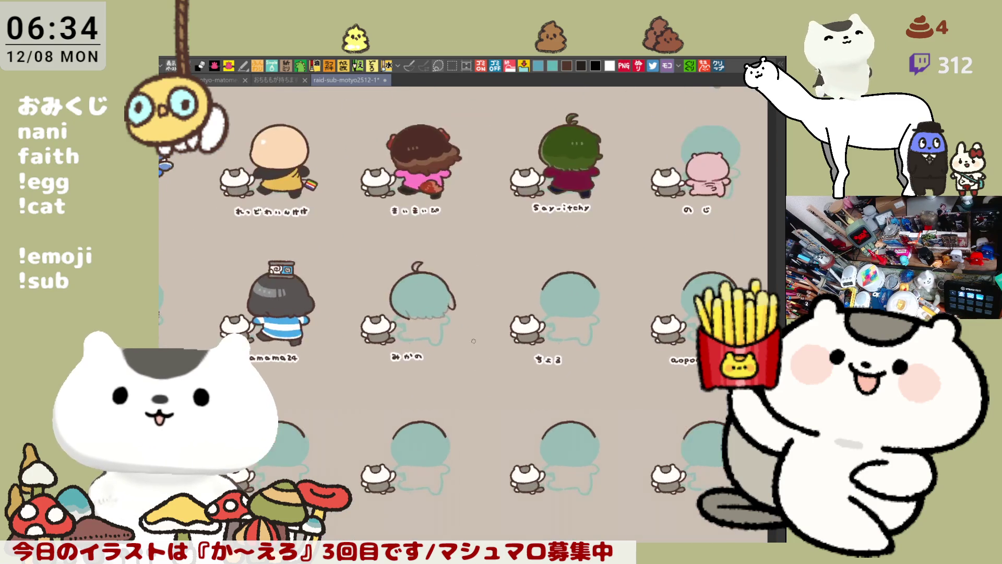
pyautogui.scroll(5, 453, 311)
pyautogui.moveTo(452, 311); pyautogui.dragTo(507, 336)
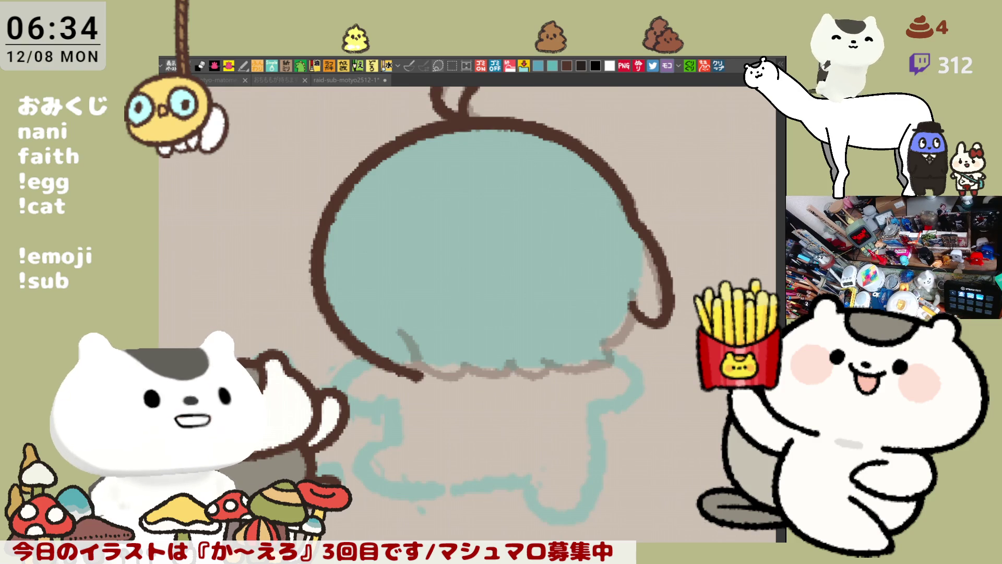
pyautogui.moveTo(421, 348)
pyautogui.mouseDown()
pyautogui.moveTo(429, 365)
pyautogui.moveTo(421, 380)
pyautogui.mouseUp()
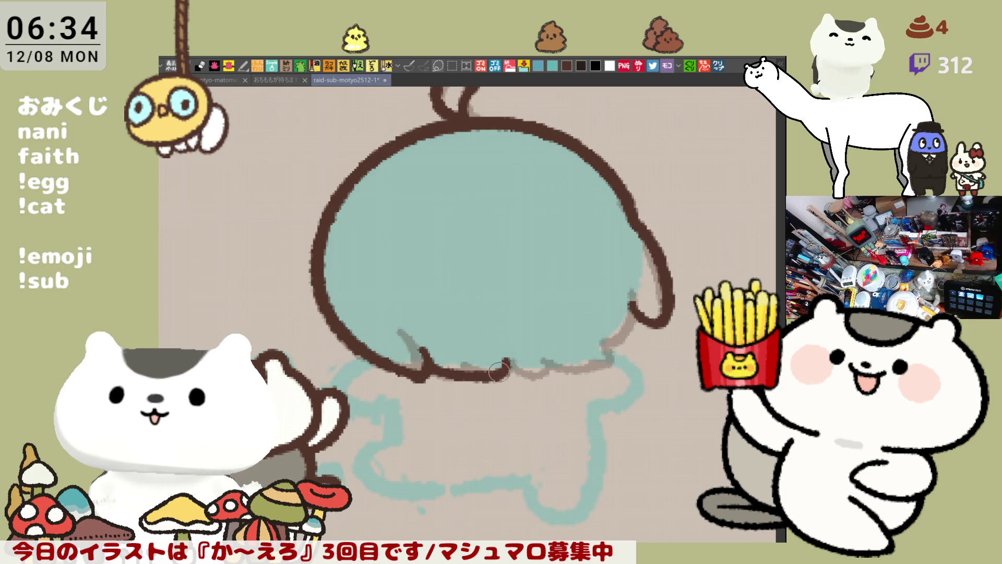
pyautogui.moveTo(426, 372)
pyautogui.mouseDown()
pyautogui.moveTo(473, 374)
pyautogui.moveTo(510, 359)
pyautogui.mouseUp()
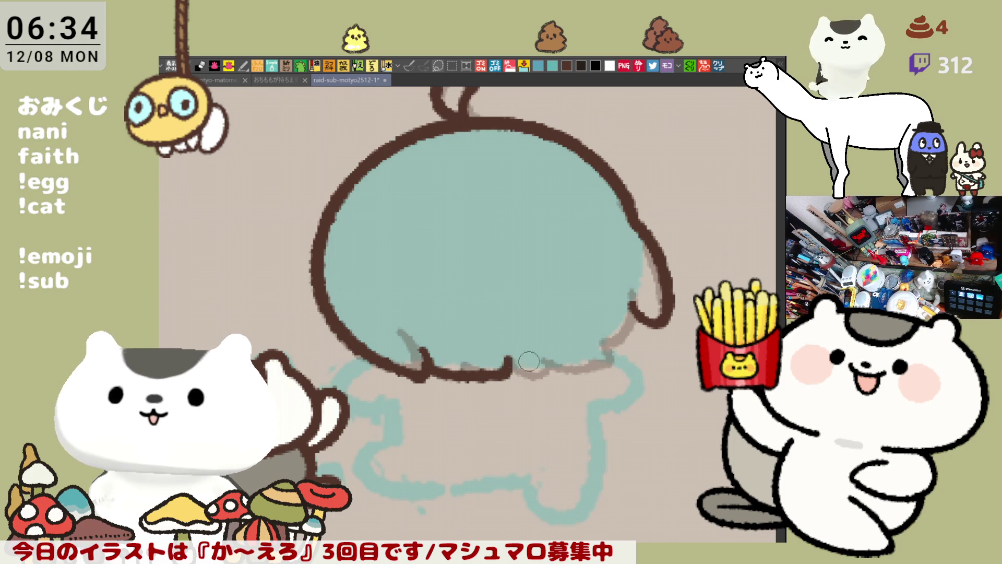
pyautogui.hotkey('ctrl', 'z')
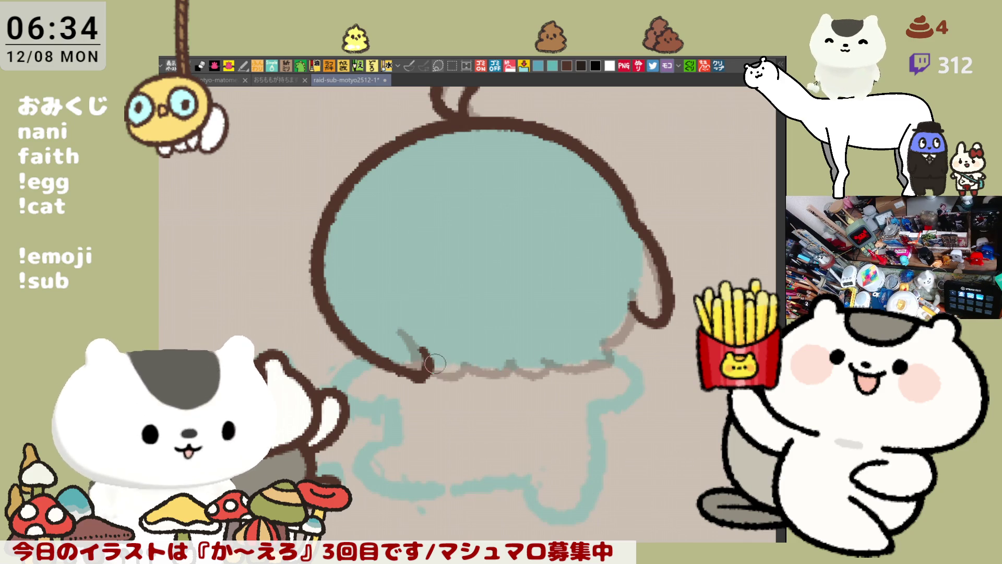
pyautogui.moveTo(423, 372); pyautogui.dragTo(497, 378)
pyautogui.hotkey('ctrl', 'z')
pyautogui.moveTo(423, 372)
pyautogui.mouseDown()
pyautogui.moveTo(518, 380)
pyautogui.moveTo(525, 356)
pyautogui.moveTo(574, 371)
pyautogui.moveTo(624, 326)
pyautogui.moveTo(631, 302)
pyautogui.moveTo(608, 358)
pyautogui.moveTo(553, 387)
pyautogui.mouseUp()
pyautogui.hotkey('ctrl', 'z')
pyautogui.press('-')
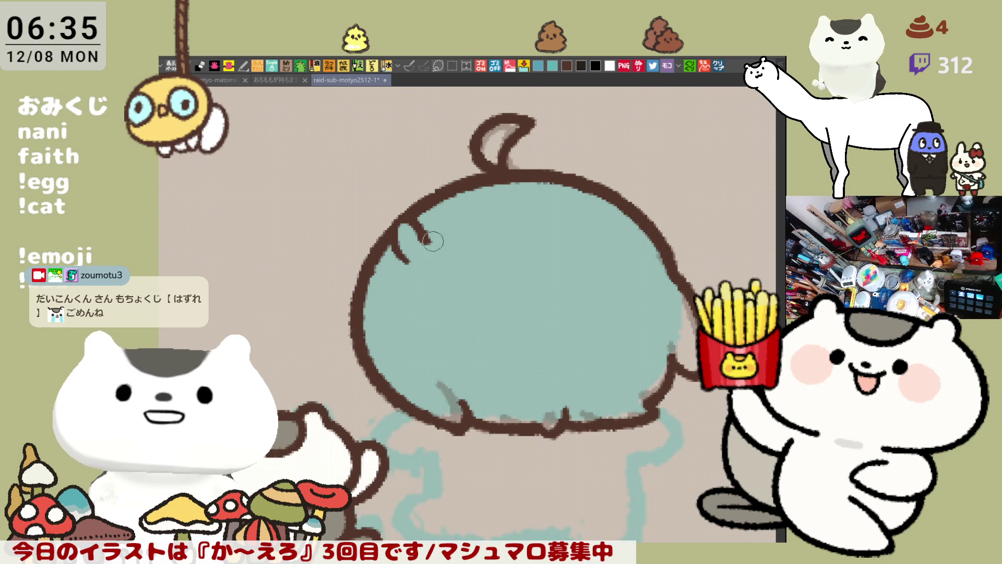
# Step: Draw the first brown loop of the hair ornament near the head's upper left
pyautogui.hotkey('ctrl', 'z')
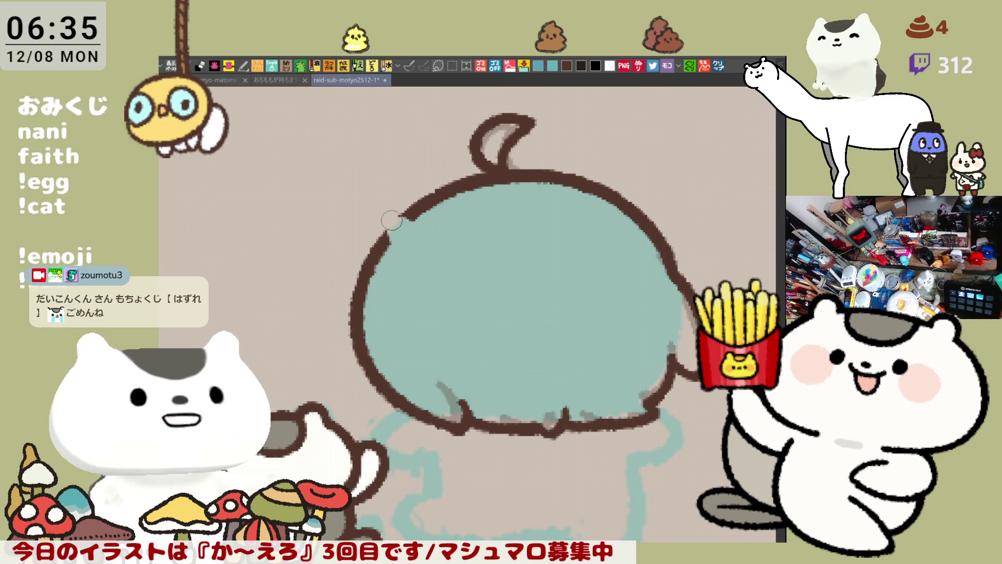
pyautogui.moveTo(404, 237)
pyautogui.mouseDown()
pyautogui.moveTo(394, 230)
pyautogui.moveTo(413, 214)
pyautogui.moveTo(405, 251)
pyautogui.moveTo(398, 213)
pyautogui.moveTo(416, 234)
pyautogui.moveTo(454, 218)
pyautogui.moveTo(421, 252)
pyautogui.mouseUp()
pyautogui.hotkey('ctrl', 'z')
pyautogui.hotkey('ctrl', 'z')
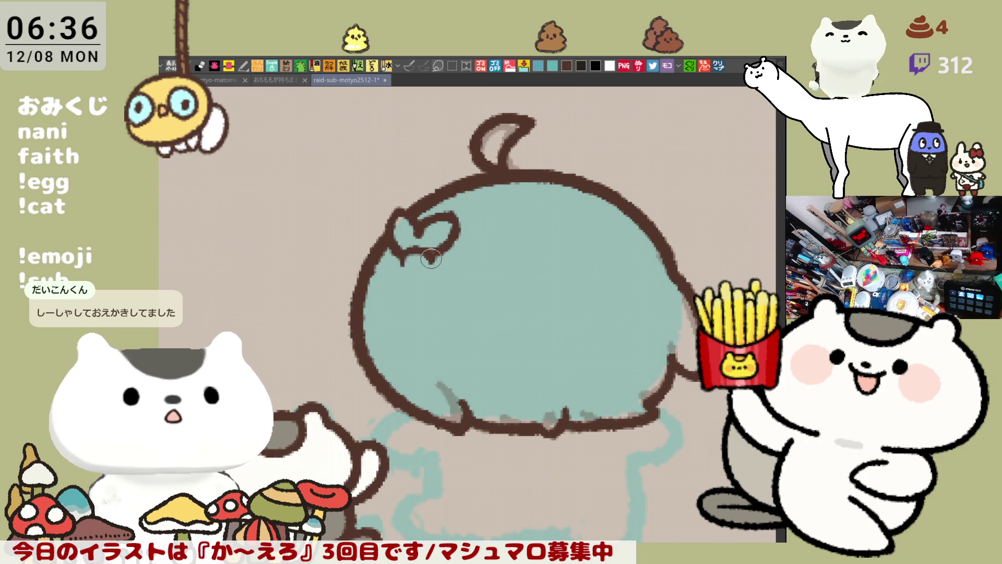
# Step: Outline the bow's lower-left loop, lower-right tail and the curl hanging beneath it
pyautogui.moveTo(429, 253)
pyautogui.mouseDown()
pyautogui.moveTo(418, 245)
pyautogui.moveTo(436, 248)
pyautogui.moveTo(442, 271)
pyautogui.mouseUp()
pyautogui.moveTo(405, 241)
pyautogui.mouseDown()
pyautogui.moveTo(401, 287)
pyautogui.moveTo(428, 273)
pyautogui.moveTo(443, 293)
pyautogui.moveTo(405, 284)
pyautogui.moveTo(426, 275)
pyautogui.mouseUp()
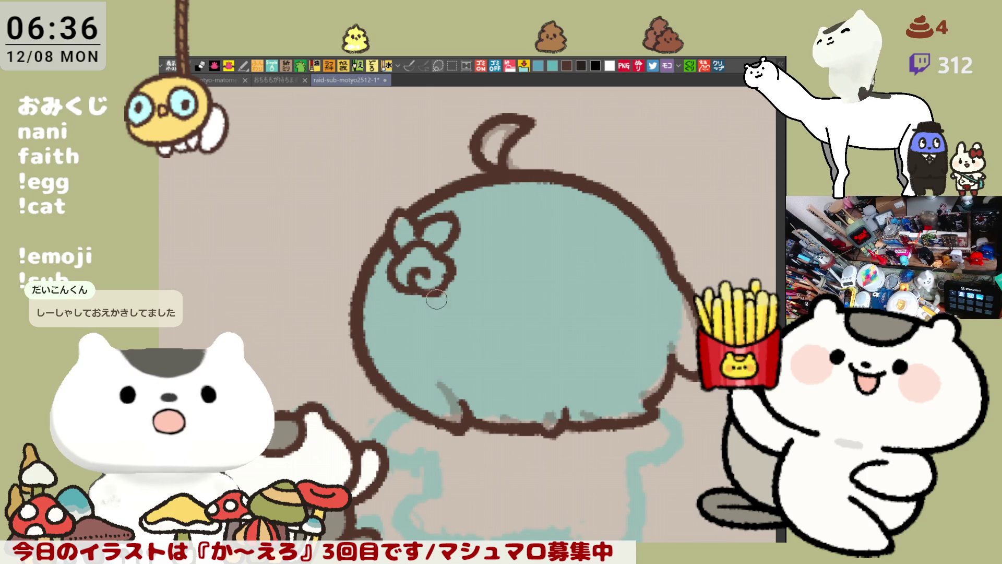
pyautogui.moveTo(417, 292)
pyautogui.mouseDown()
pyautogui.moveTo(406, 311)
pyautogui.moveTo(439, 313)
pyautogui.moveTo(409, 331)
pyautogui.moveTo(430, 309)
pyautogui.moveTo(465, 312)
pyautogui.moveTo(459, 300)
pyautogui.moveTo(462, 318)
pyautogui.mouseUp()
pyautogui.hotkey('ctrl', 'z')
pyautogui.hotkey('ctrl', 'z')
pyautogui.hotkey('ctrl', 'z')
pyautogui.hotkey('ctrl', 'z')
pyautogui.moveTo(448, 282)
pyautogui.mouseDown()
pyautogui.moveTo(456, 298)
pyautogui.moveTo(465, 280)
pyautogui.mouseUp()
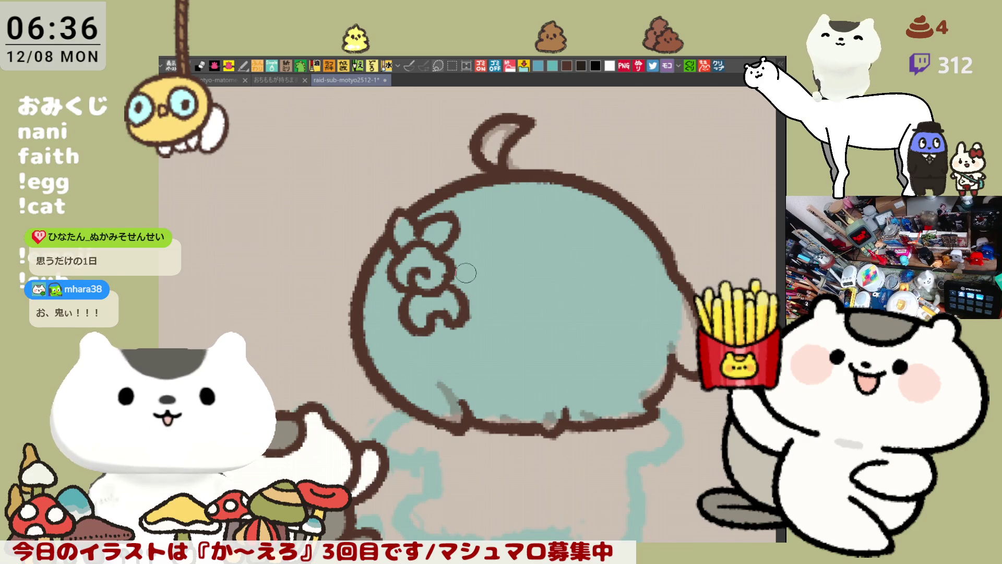
# Step: Draw the bow's upper-right loop, checking the shape in a mirrored canvas view
pyautogui.moveTo(439, 215); pyautogui.dragTo(460, 233)
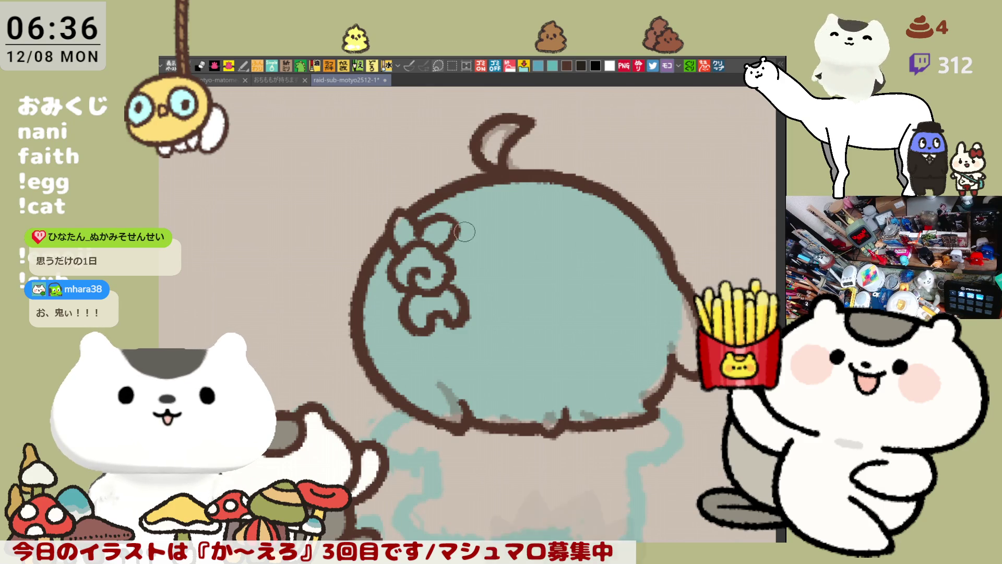
pyautogui.hotkey('ctrl', 'z')
pyautogui.hotkey('ctrl', 'z')
pyautogui.hotkey('ctrl', 'z')
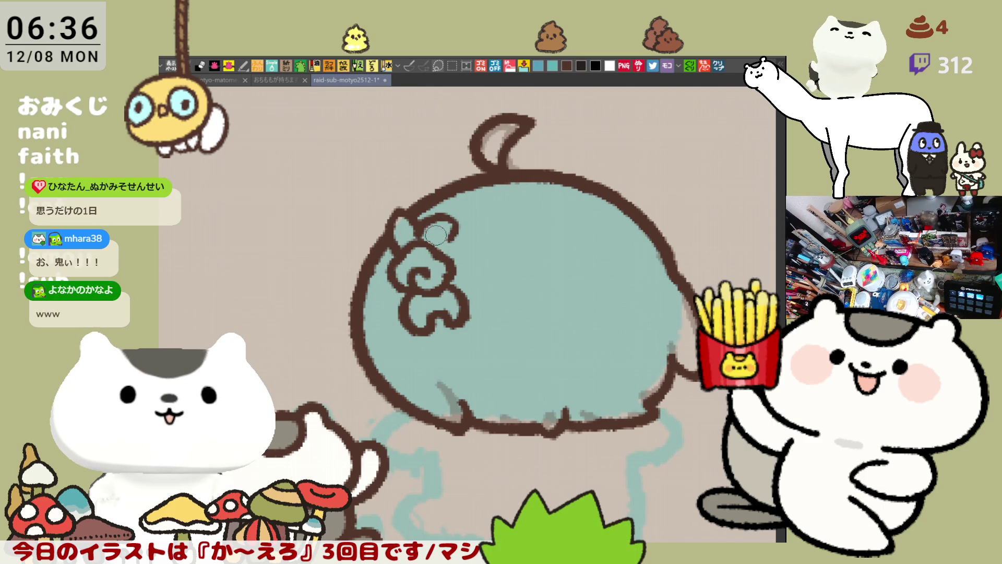
pyautogui.moveTo(433, 215)
pyautogui.mouseDown()
pyautogui.moveTo(453, 241)
pyautogui.moveTo(438, 228)
pyautogui.moveTo(457, 229)
pyautogui.moveTo(431, 233)
pyautogui.mouseUp()
pyautogui.hotkey('ctrl', 'z')
pyautogui.hotkey('ctrl', 'z')
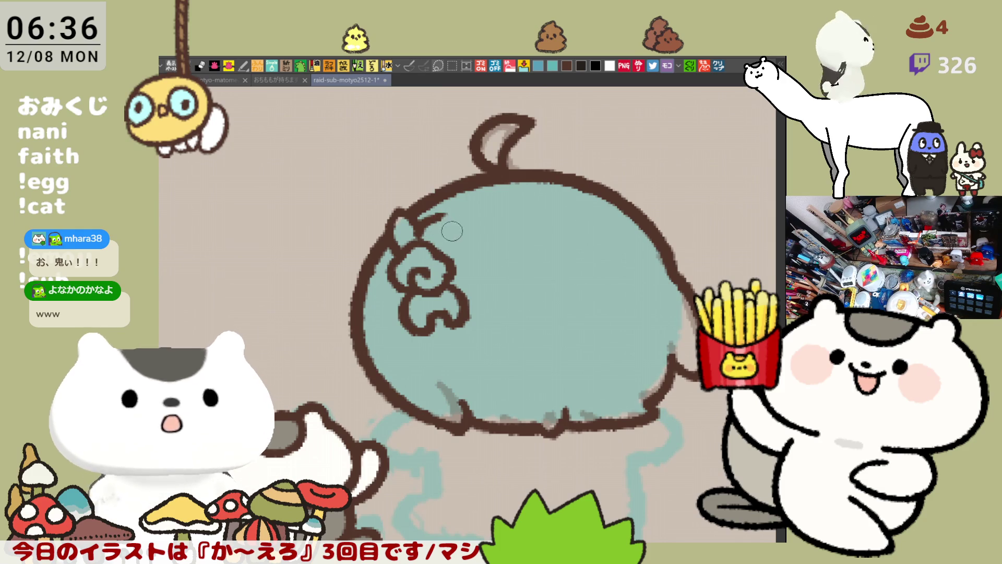
pyautogui.press('h')
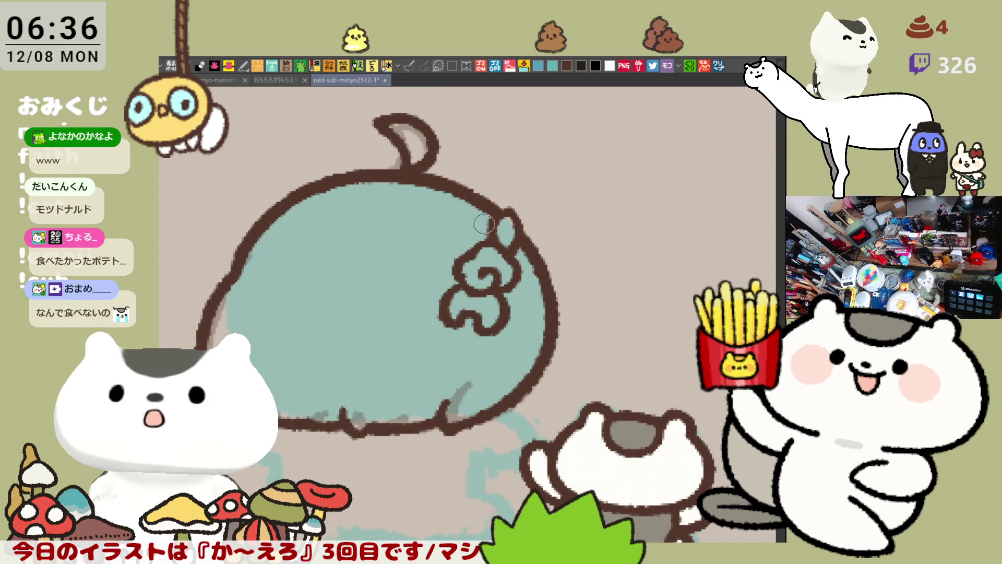
pyautogui.moveTo(453, 218); pyautogui.dragTo(476, 230)
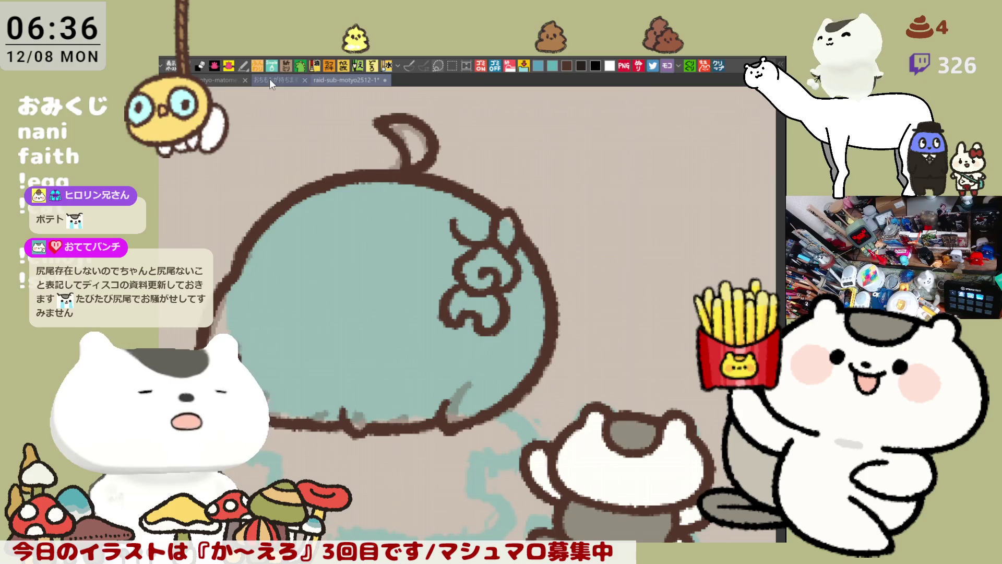
# Step: Switch to the motyo-matome25-1 character sheet and restore its accidentally deleted content
pyautogui.click(286, 80)
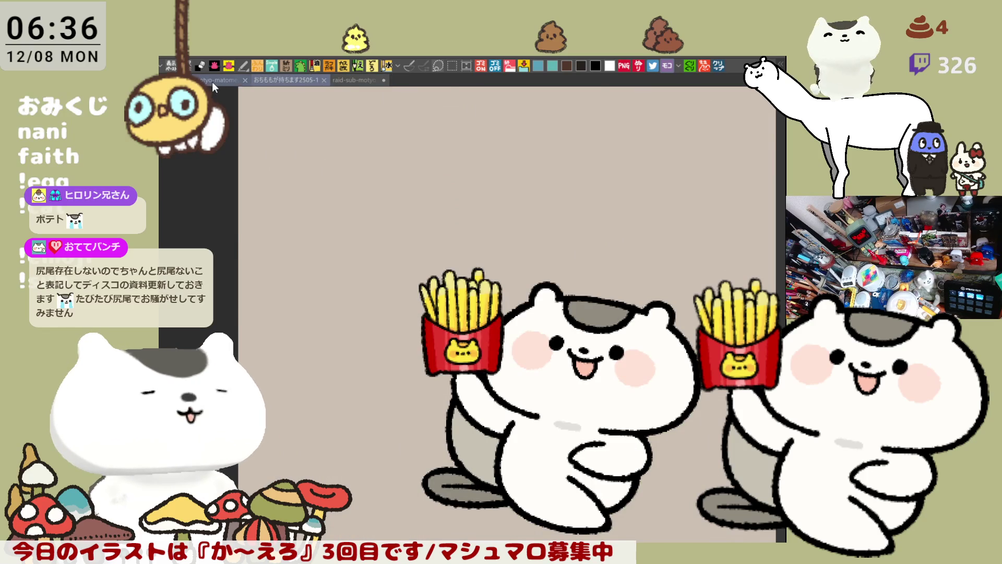
pyautogui.click(219, 80)
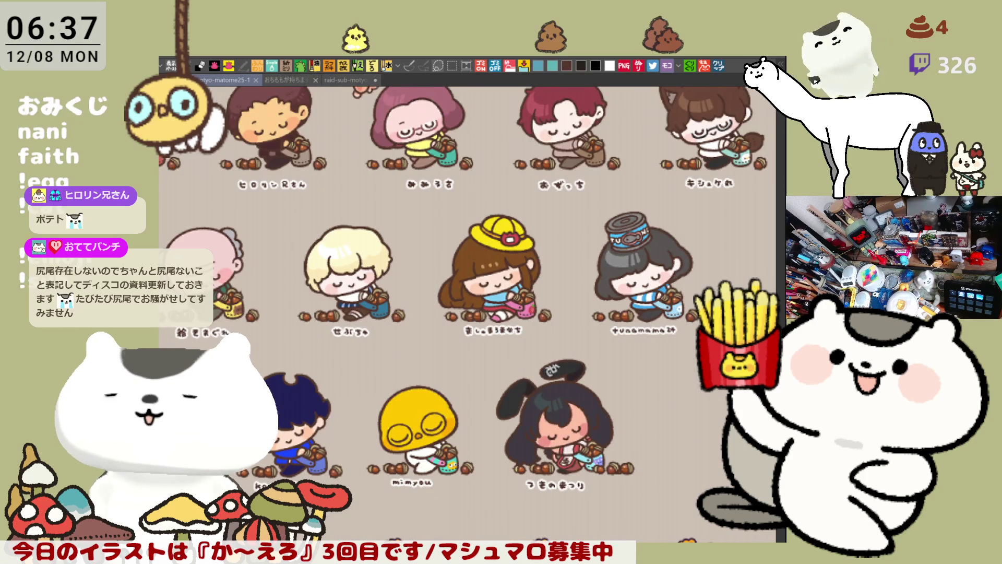
pyautogui.press('Delete')
pyautogui.hotkey('ctrl', 'z')
# Step: Review the reindeer rows, save the sheet, and switch to the raid-sub-motyo2512-1 drawing
pyautogui.scroll(-3, 470, 313)
pyautogui.scroll(3, 366, 313)
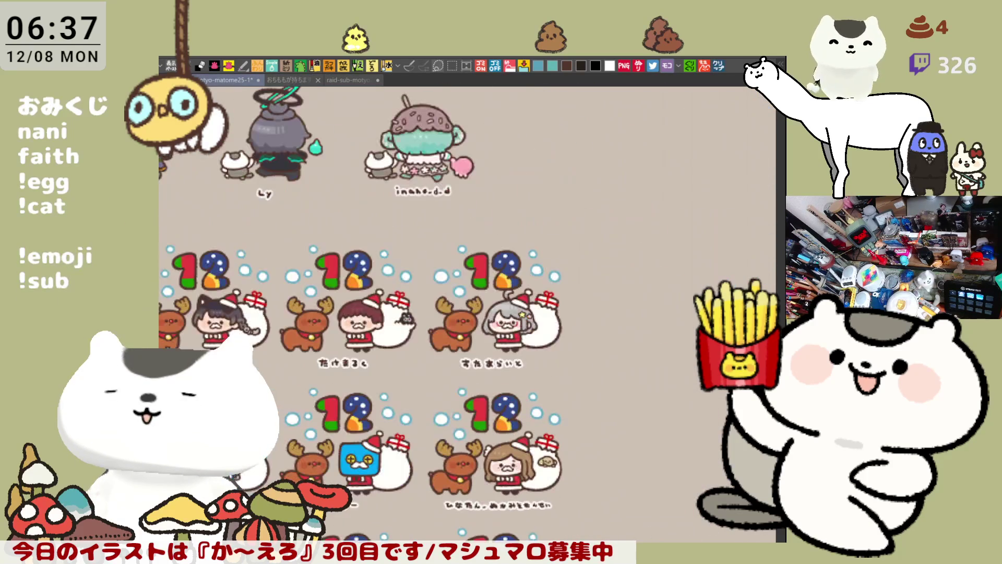
pyautogui.scroll(5, 590, 318)
pyautogui.scroll(-5, 591, 318)
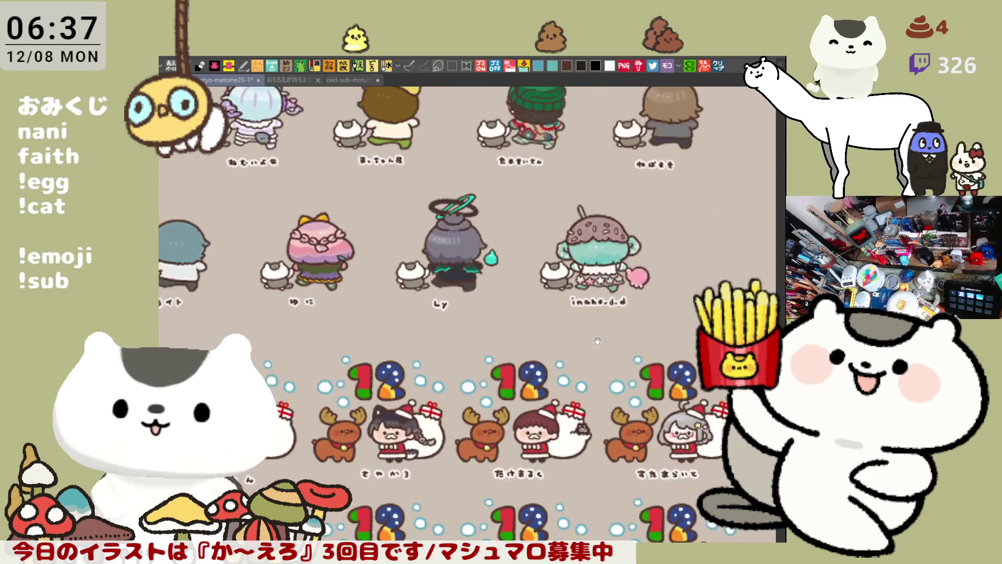
pyautogui.scroll(-5, 590, 318)
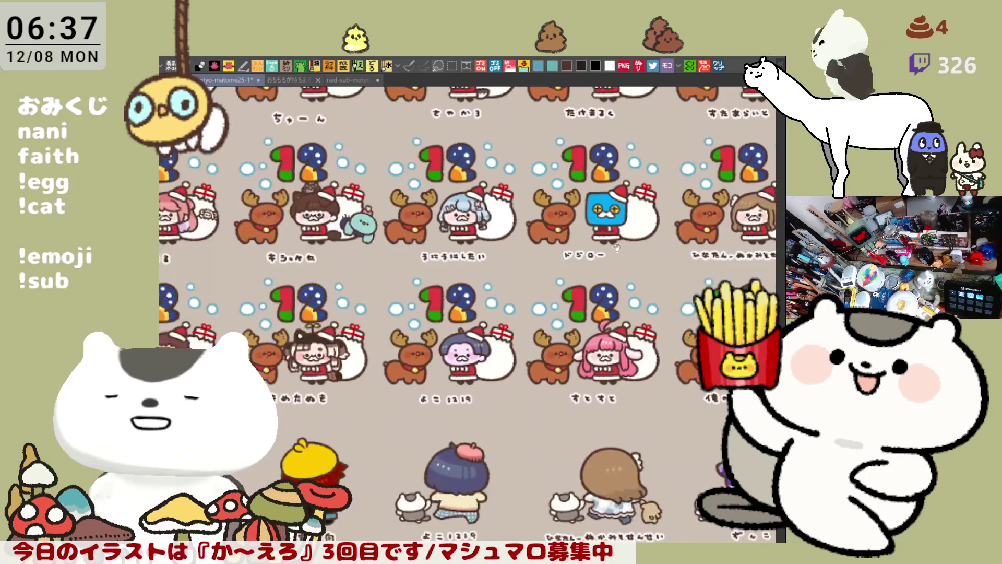
pyautogui.scroll(5, 611, 263)
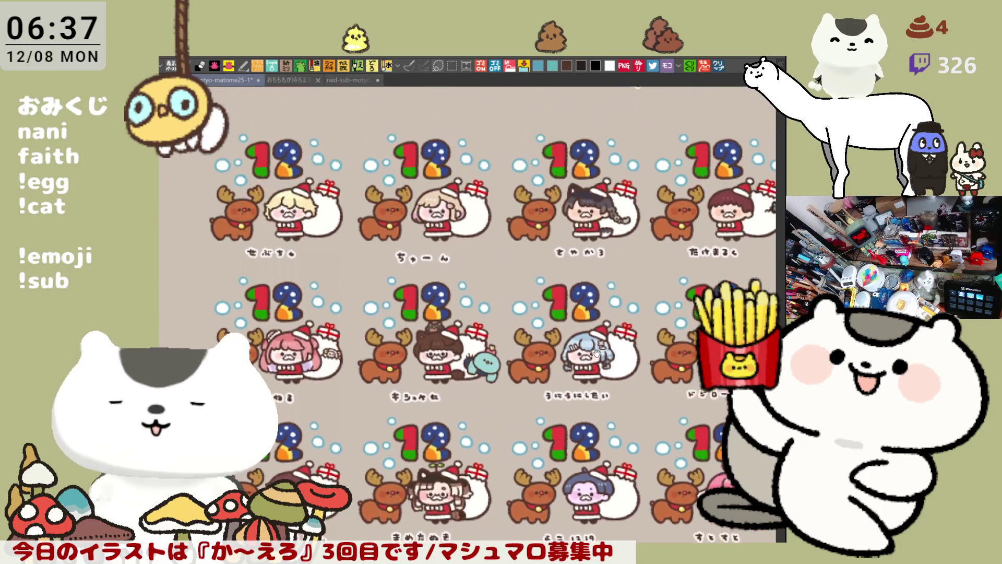
pyautogui.scroll(5, 581, 346)
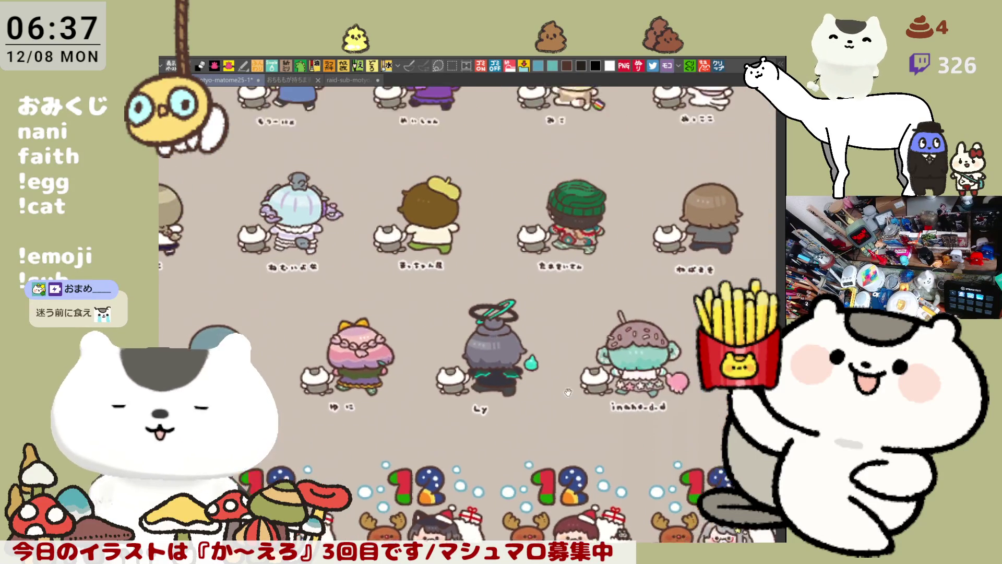
pyautogui.scroll(3, 566, 394)
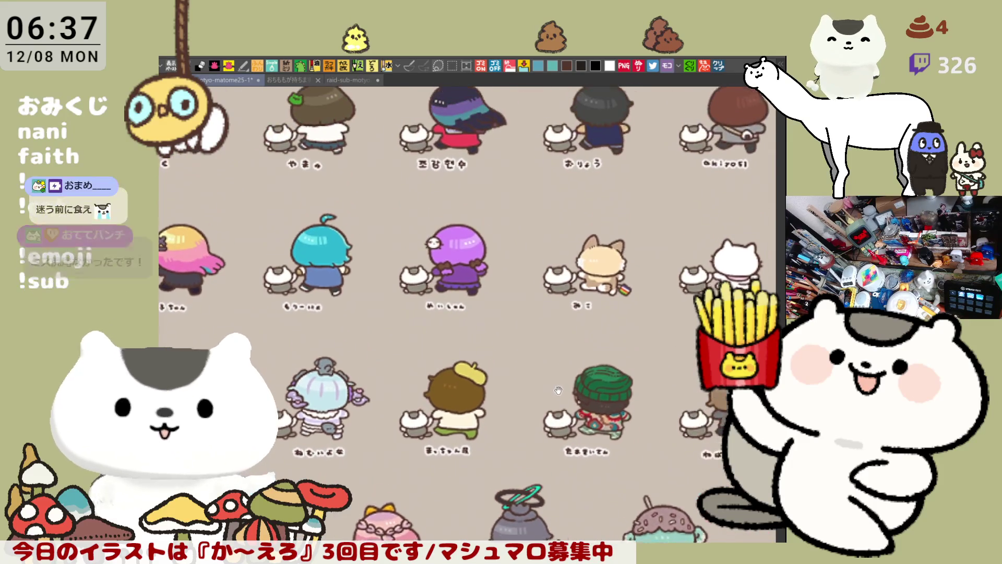
pyautogui.scroll(3, 567, 344)
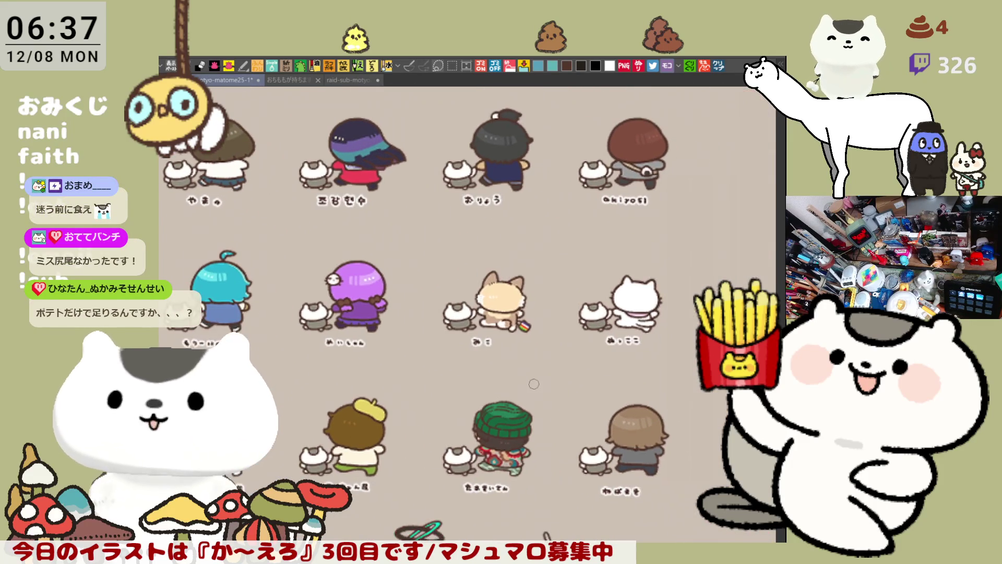
pyautogui.scroll(1, 551, 402)
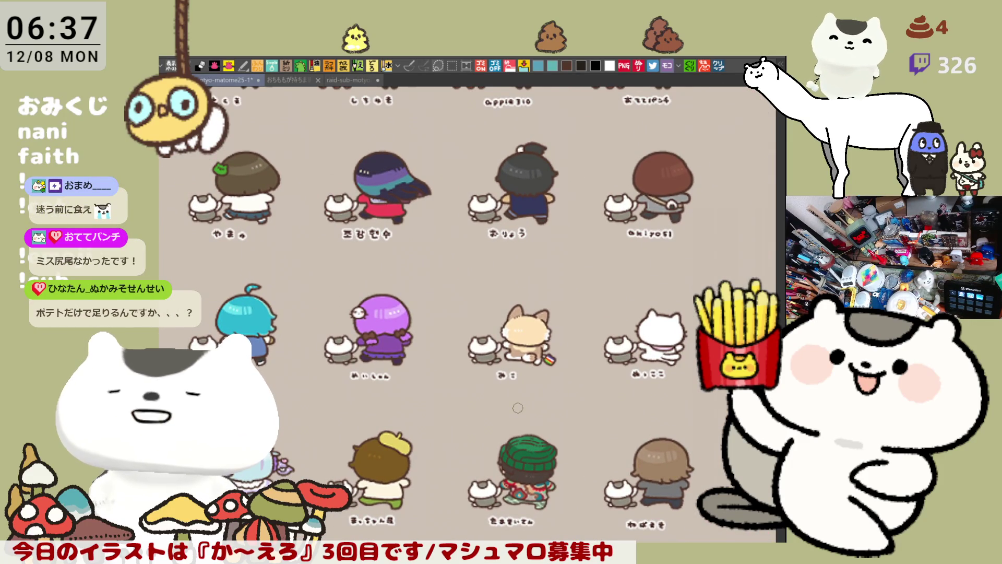
pyautogui.moveTo(482, 283); pyautogui.dragTo(525, 329)
pyautogui.moveTo(559, 292); pyautogui.dragTo(450, 342)
pyautogui.scroll(5, 586, 270)
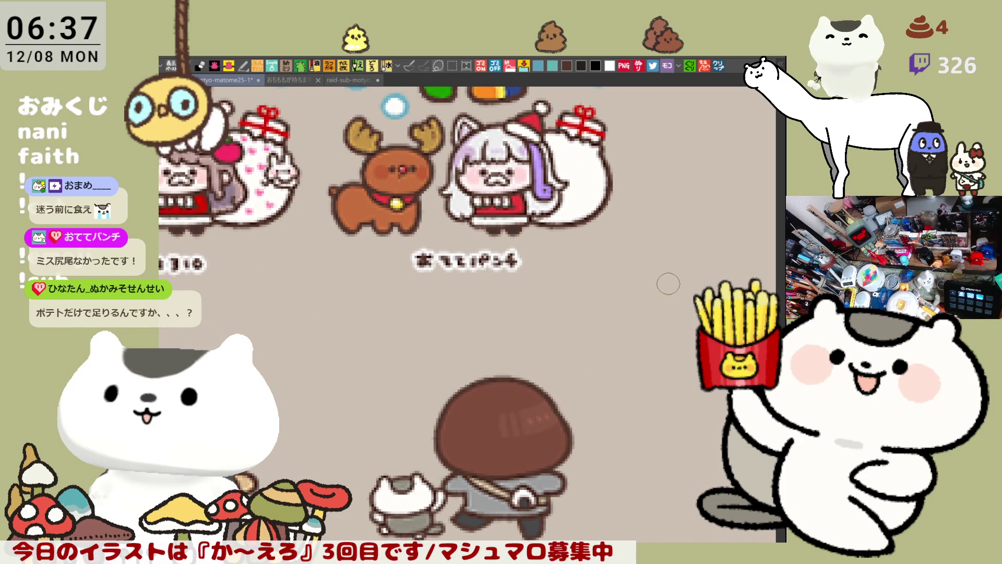
pyautogui.scroll(-5, 668, 283)
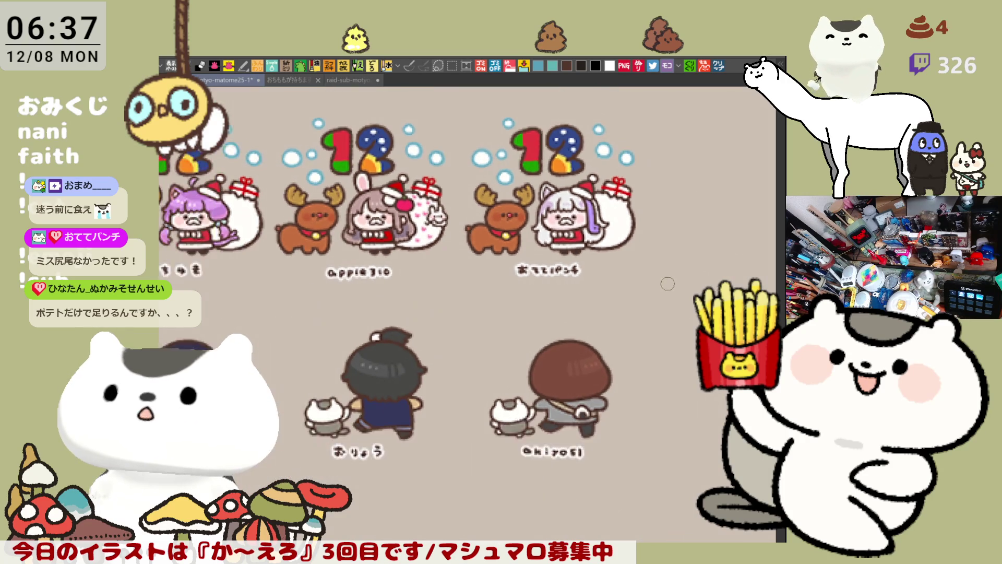
pyautogui.scroll(-2, 668, 284)
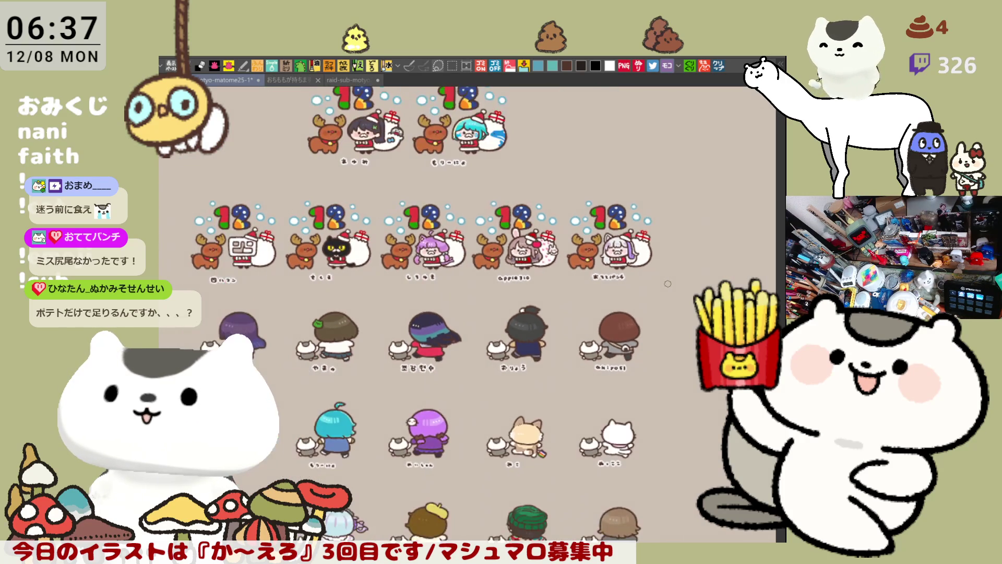
pyautogui.scroll(-1, 668, 284)
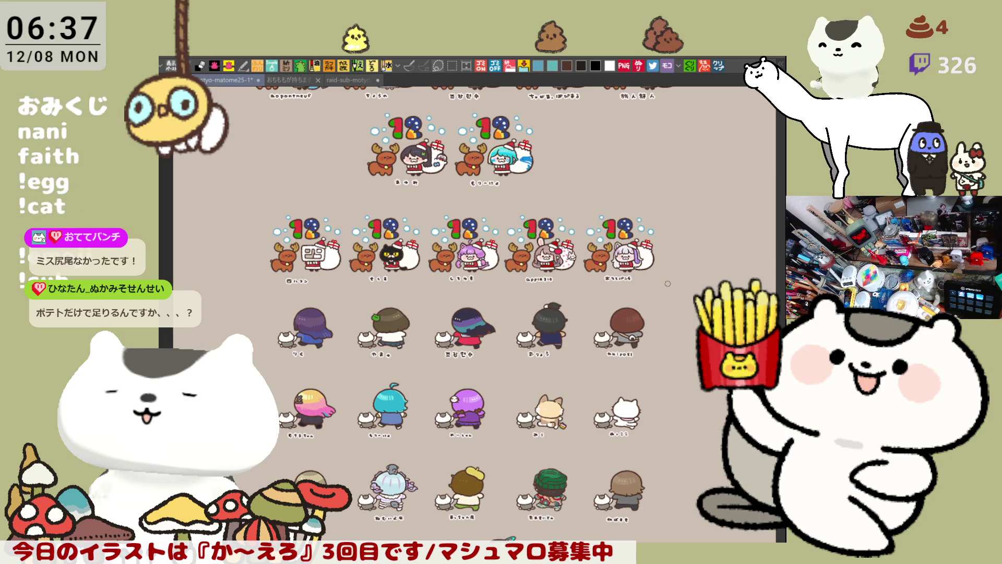
pyautogui.scroll(5, 537, 314)
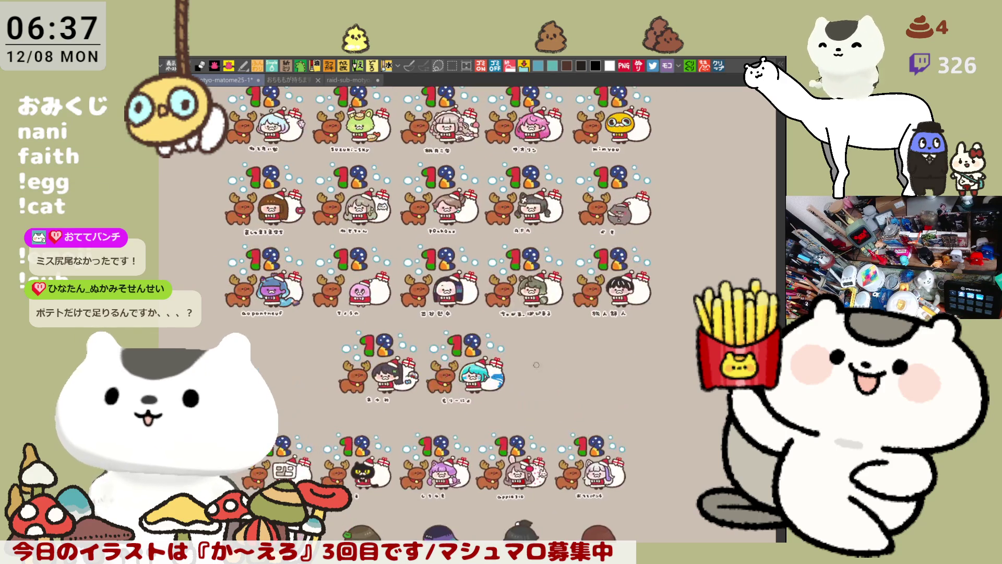
pyautogui.moveTo(556, 281); pyautogui.dragTo(549, 396)
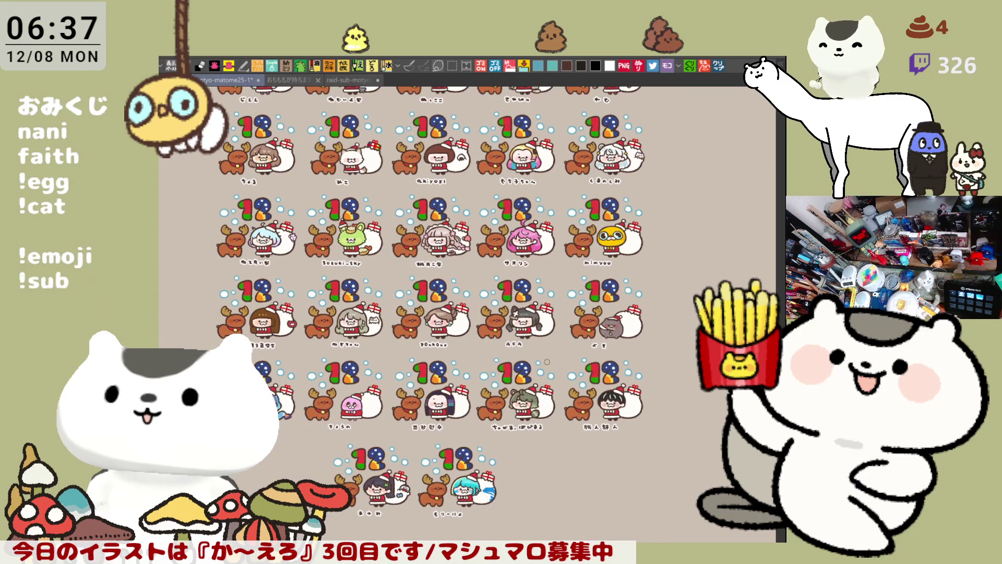
pyautogui.scroll(3, 548, 362)
pyautogui.scroll(3, 544, 441)
pyautogui.scroll(-10, 543, 440)
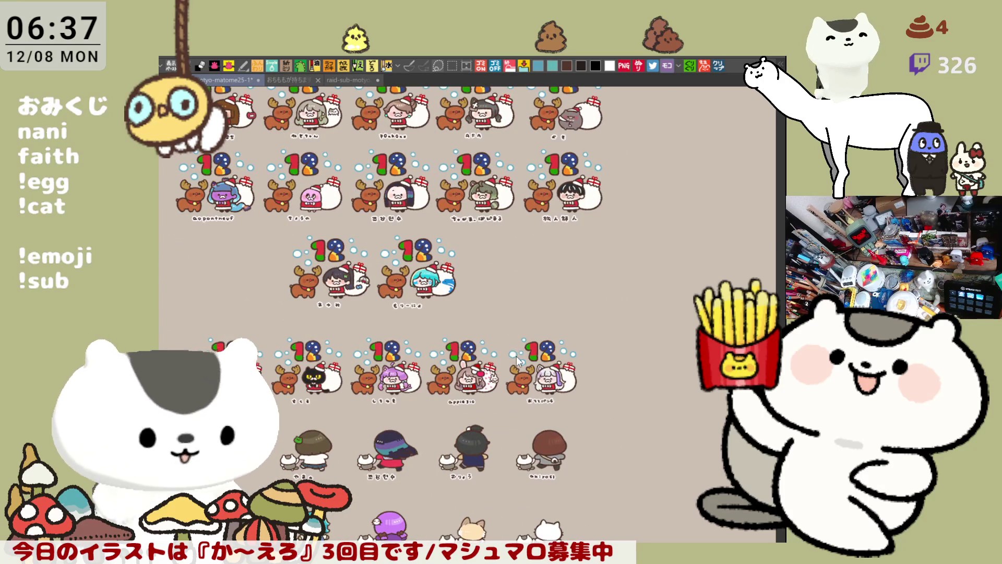
pyautogui.hotkey('ctrl', 's')
pyautogui.click(350, 81)
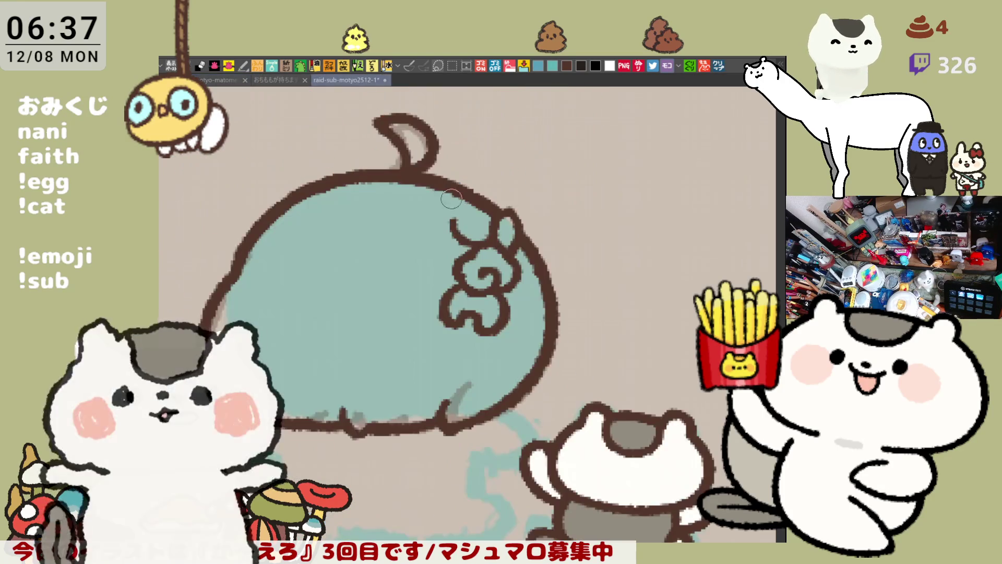
pyautogui.scroll(-2, 548, 331)
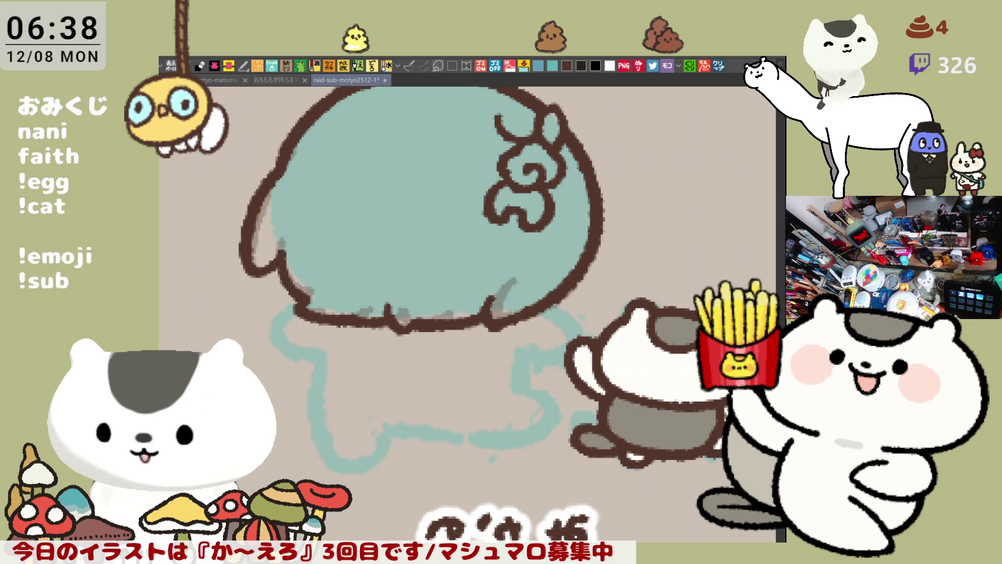
pyautogui.click(722, 65)
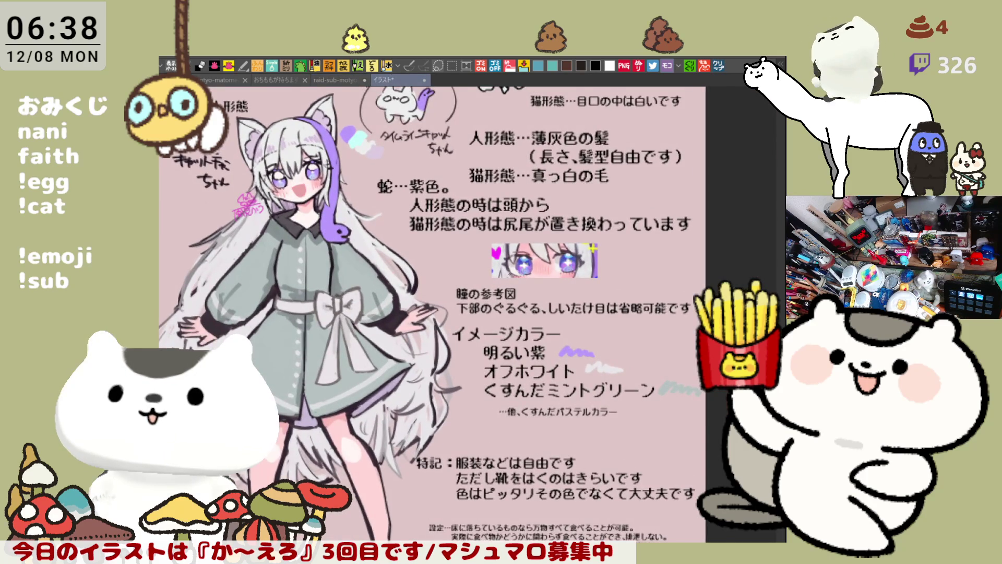
pyautogui.scroll(1, 514, 271)
pyautogui.scroll(-1, 512, 263)
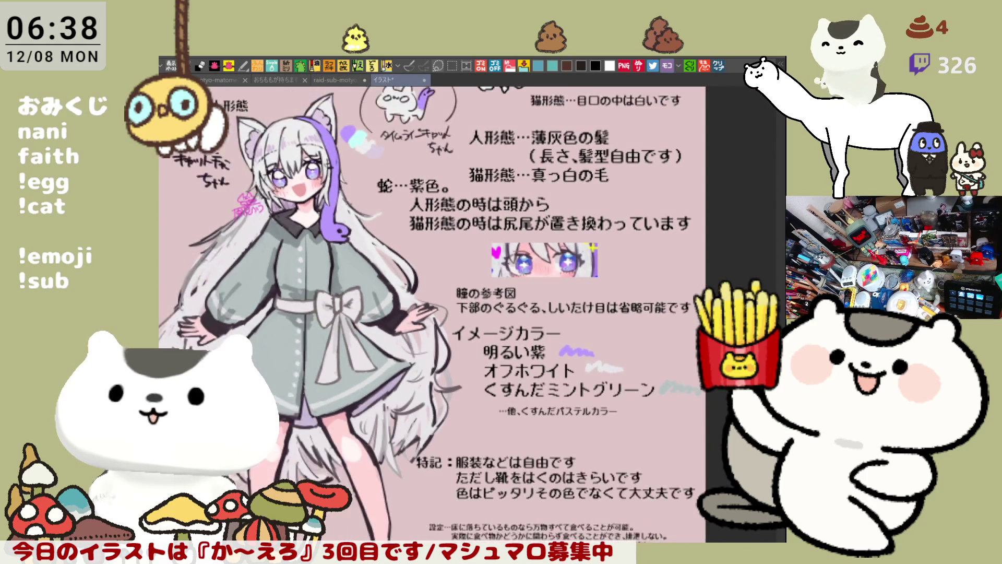
pyautogui.scroll(1, 509, 262)
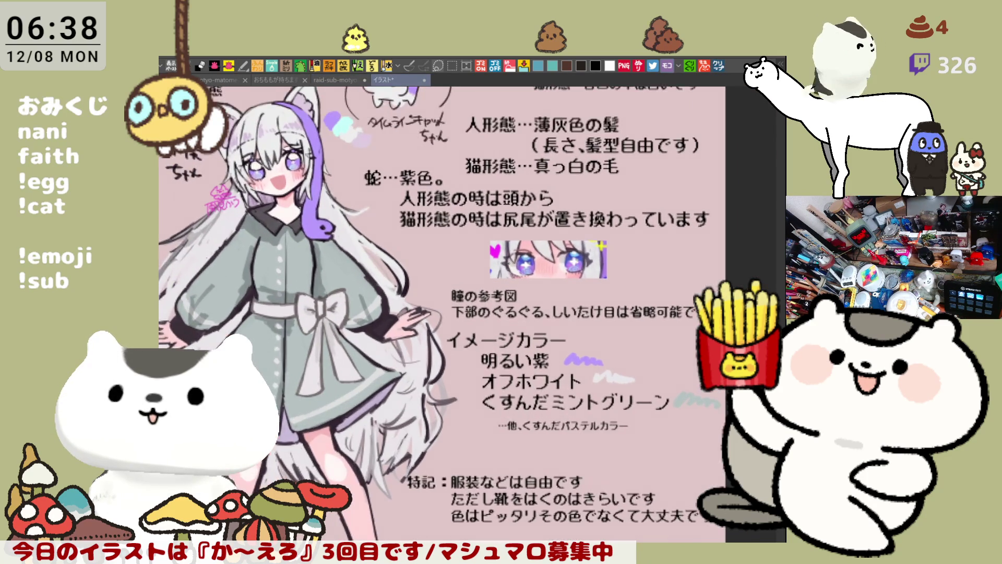
pyautogui.scroll(-1, 504, 266)
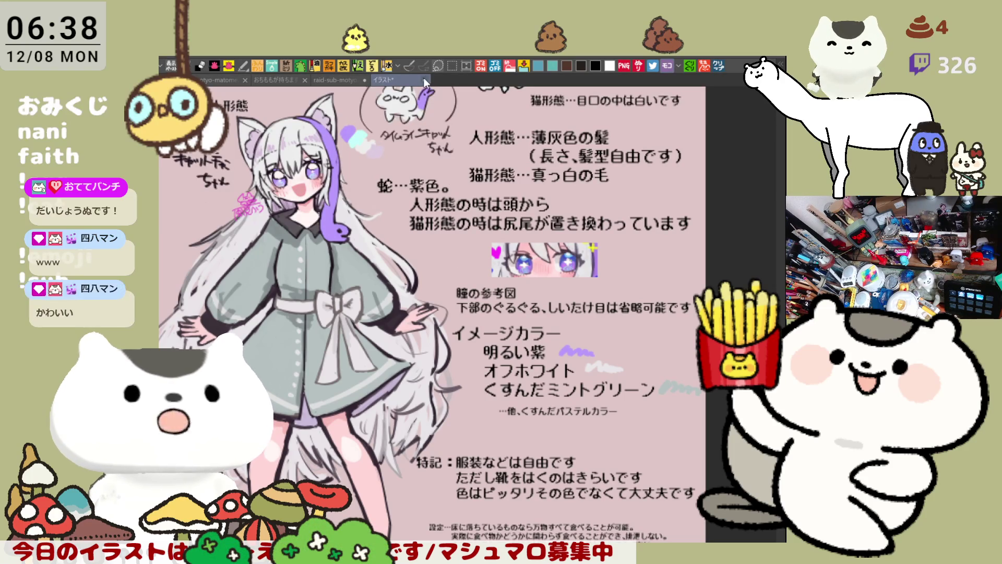
pyautogui.hotkey('ctrl', 'w')
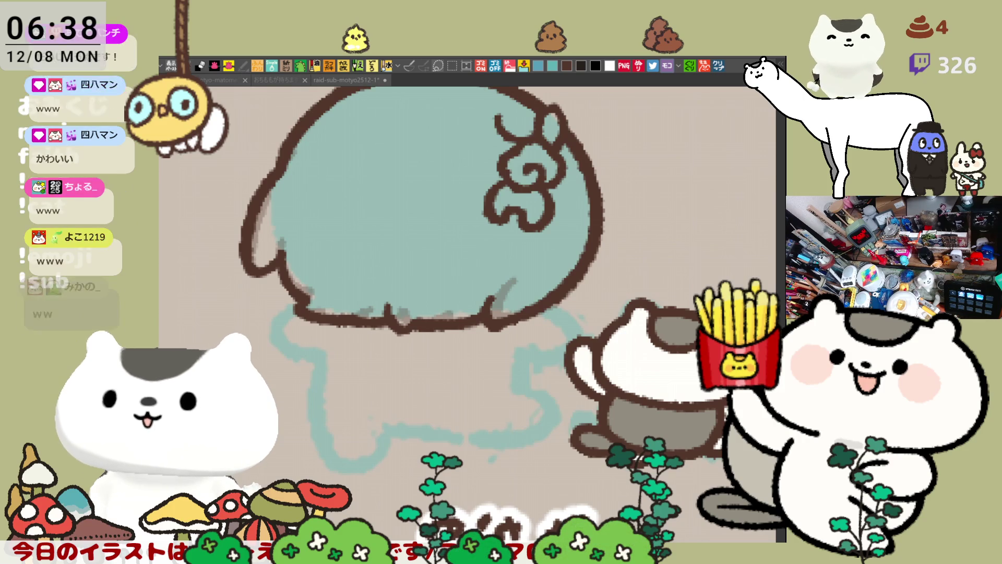
# Step: Darken the blob's lower-left and bottom brown outline, adding a light underside stroke
pyautogui.click(304, 244)
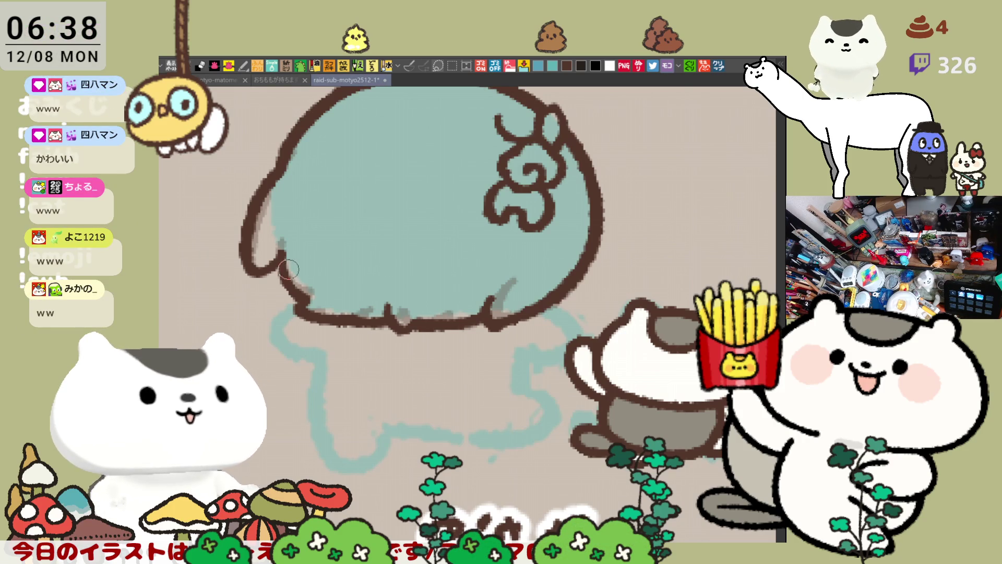
pyautogui.moveTo(280, 256)
pyautogui.mouseDown()
pyautogui.moveTo(306, 308)
pyautogui.moveTo(349, 320)
pyautogui.mouseUp()
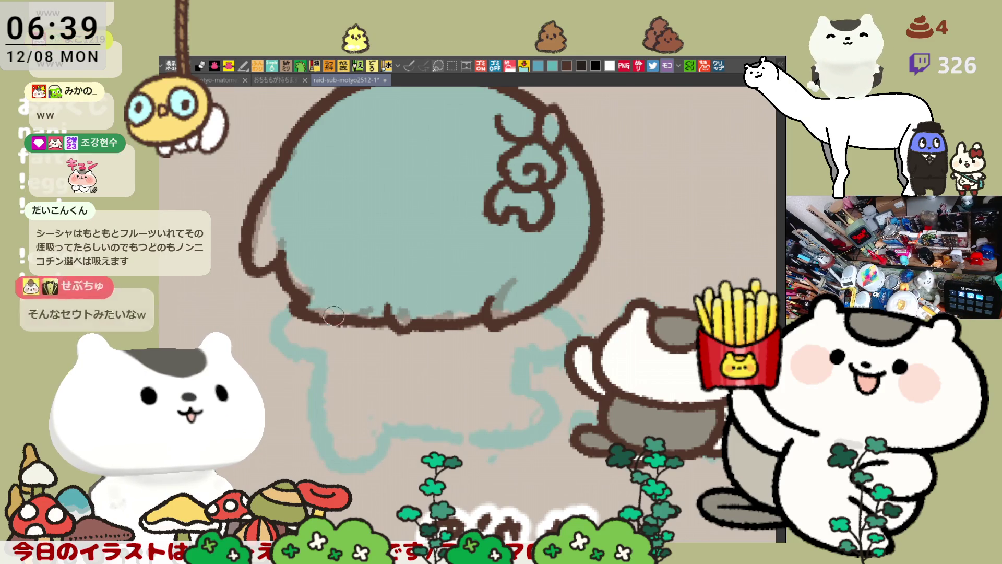
pyautogui.moveTo(310, 318); pyautogui.dragTo(369, 324)
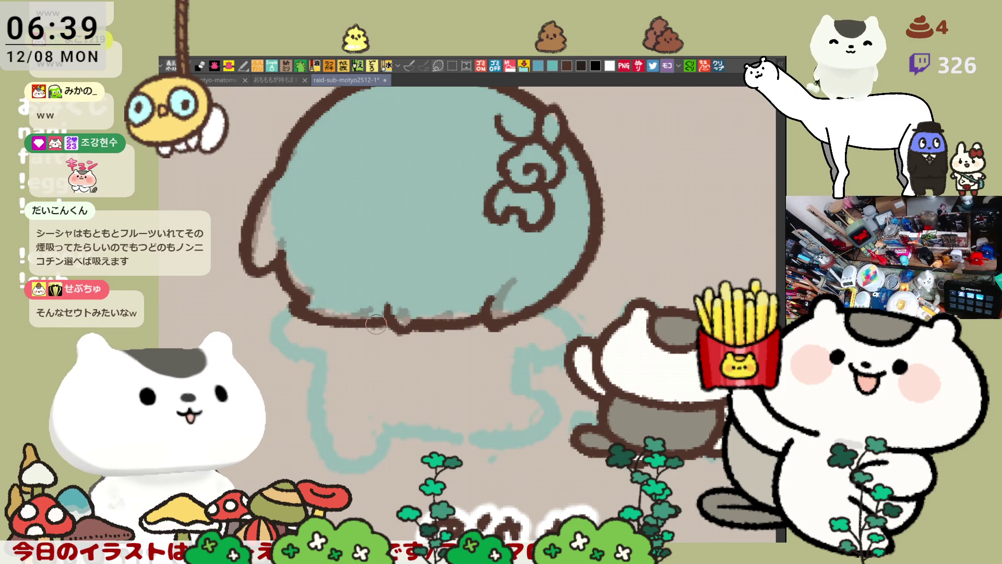
pyautogui.moveTo(313, 312)
pyautogui.mouseDown()
pyautogui.moveTo(395, 317)
pyautogui.moveTo(415, 329)
pyautogui.mouseUp()
pyautogui.moveTo(513, 285); pyautogui.dragTo(495, 269)
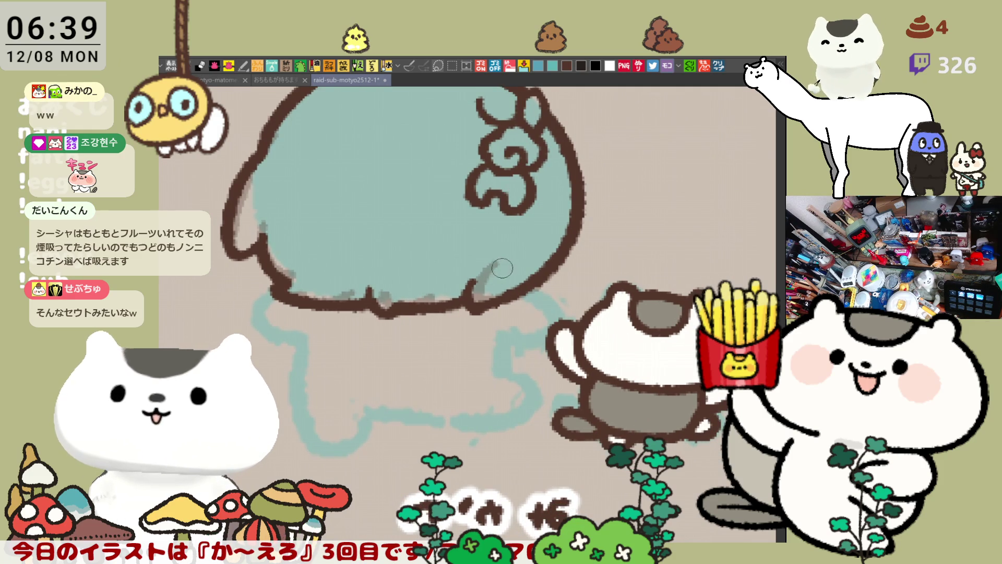
pyautogui.moveTo(489, 277)
pyautogui.mouseDown()
pyautogui.moveTo(466, 289)
pyautogui.moveTo(486, 265)
pyautogui.moveTo(471, 304)
pyautogui.mouseUp()
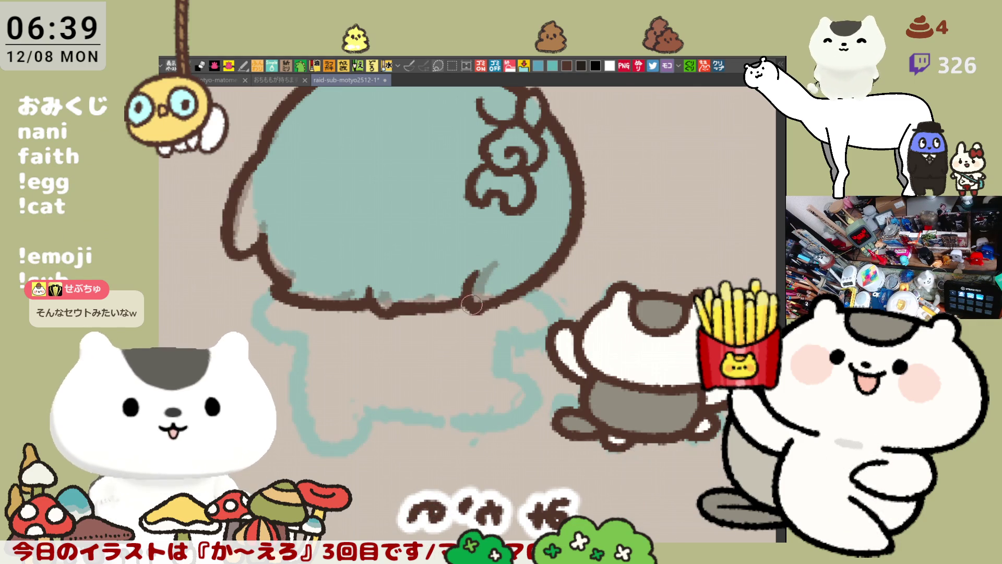
# Step: Close the curl's lower end into a tight loop and erase its small left loop
pyautogui.scroll(5, 476, 267)
pyautogui.hscroll(-3, 476, 267)
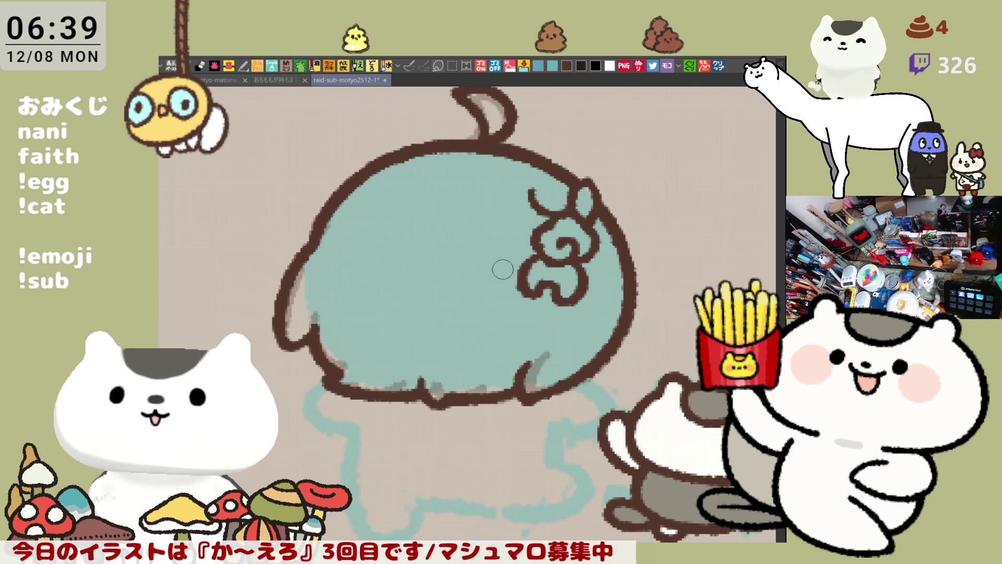
pyautogui.moveTo(546, 296)
pyautogui.mouseDown()
pyautogui.moveTo(537, 309)
pyautogui.moveTo(561, 334)
pyautogui.moveTo(560, 354)
pyautogui.mouseUp()
pyautogui.hotkey('ctrl', 'z')
pyautogui.hotkey('ctrl', 'z')
pyautogui.moveTo(545, 305)
pyautogui.mouseDown()
pyautogui.moveTo(564, 356)
pyautogui.moveTo(530, 321)
pyautogui.moveTo(564, 366)
pyautogui.moveTo(549, 348)
pyautogui.mouseUp()
pyautogui.hotkey('ctrl', 'z')
pyautogui.hotkey('ctrl', 'z')
pyautogui.moveTo(521, 306)
pyautogui.mouseDown()
pyautogui.moveTo(509, 305)
pyautogui.moveTo(516, 332)
pyautogui.moveTo(548, 315)
pyautogui.moveTo(522, 307)
pyautogui.moveTo(543, 303)
pyautogui.moveTo(493, 328)
pyautogui.moveTo(514, 345)
pyautogui.moveTo(525, 334)
pyautogui.mouseUp()
pyautogui.hotkey('ctrl', 'z')
pyautogui.hotkey('ctrl', 'z')
pyautogui.hotkey('ctrl', 'z')
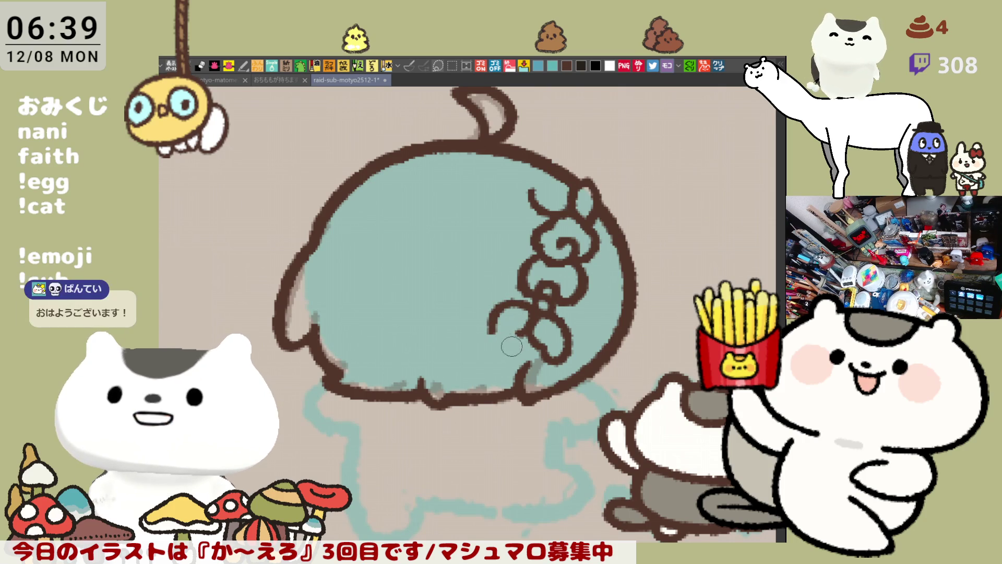
pyautogui.moveTo(499, 337)
pyautogui.mouseDown()
pyautogui.moveTo(528, 331)
pyautogui.moveTo(505, 306)
pyautogui.moveTo(482, 337)
pyautogui.moveTo(504, 334)
pyautogui.mouseUp()
pyautogui.hotkey('ctrl', 'z')
pyautogui.hotkey('ctrl', 'z')
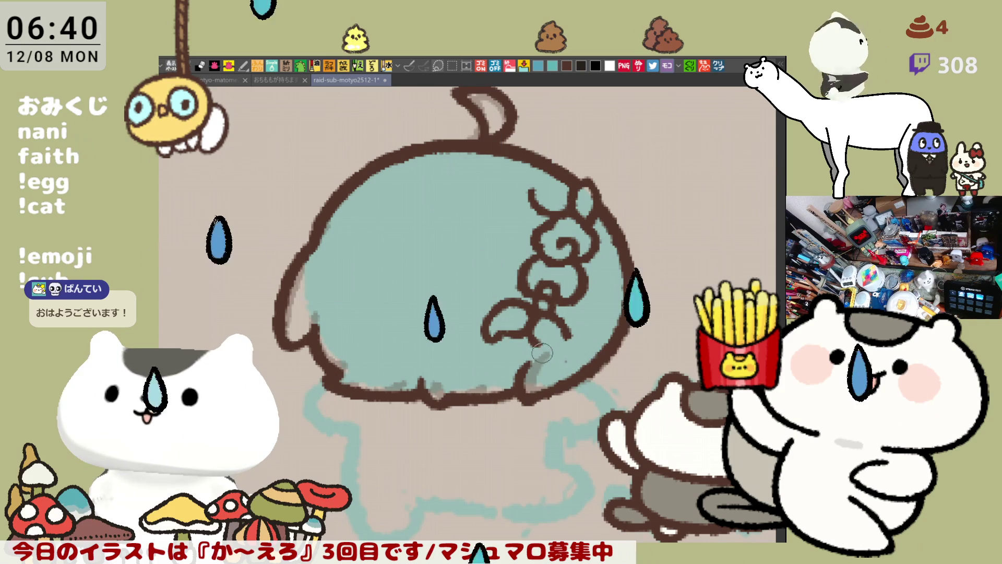
pyautogui.moveTo(543, 360); pyautogui.dragTo(567, 346)
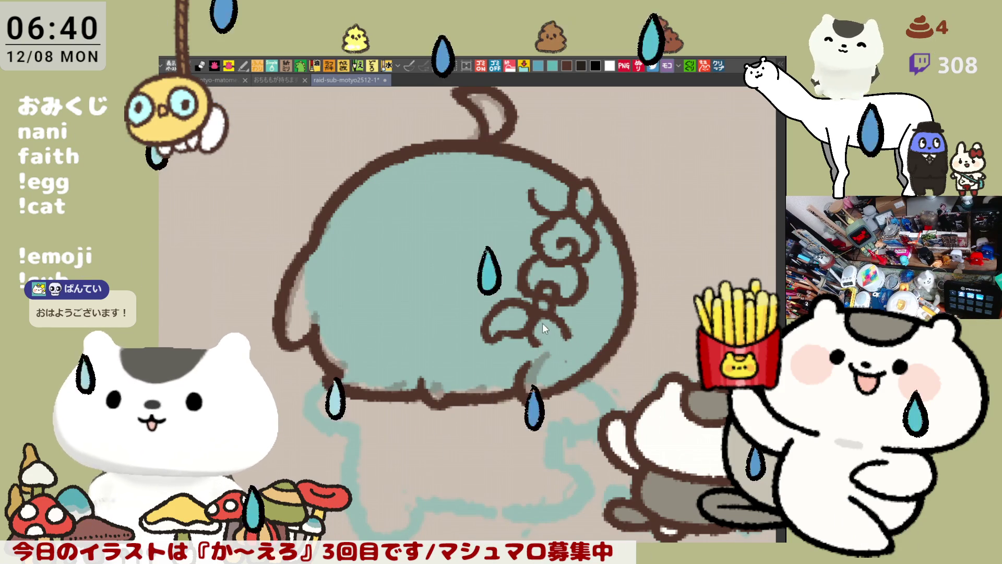
pyautogui.moveTo(493, 326)
pyautogui.mouseDown()
pyautogui.moveTo(569, 324)
pyautogui.moveTo(535, 338)
pyautogui.moveTo(553, 319)
pyautogui.moveTo(571, 350)
pyautogui.mouseUp()
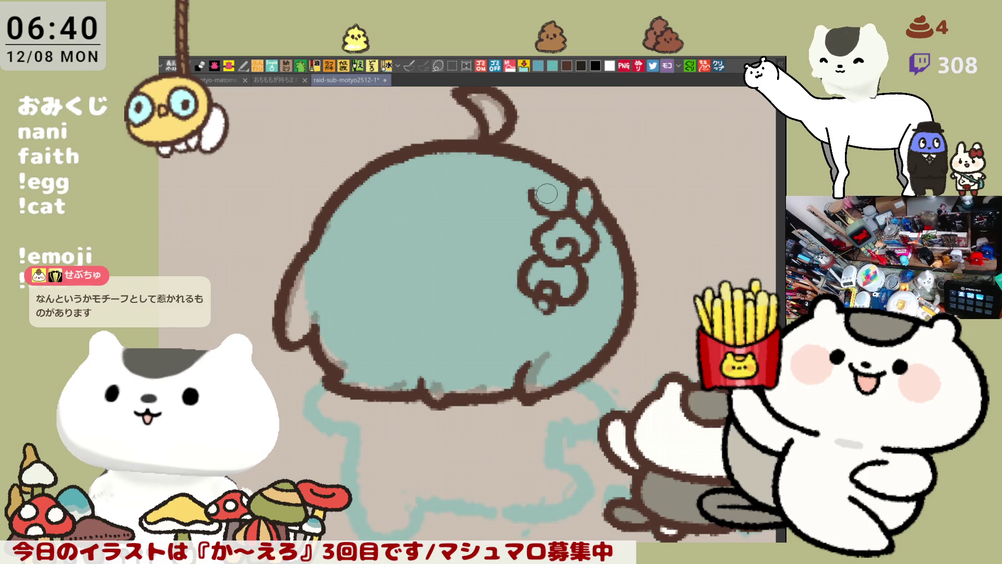
pyautogui.moveTo(532, 191)
pyautogui.mouseDown()
pyautogui.moveTo(558, 187)
pyautogui.moveTo(570, 208)
pyautogui.mouseUp()
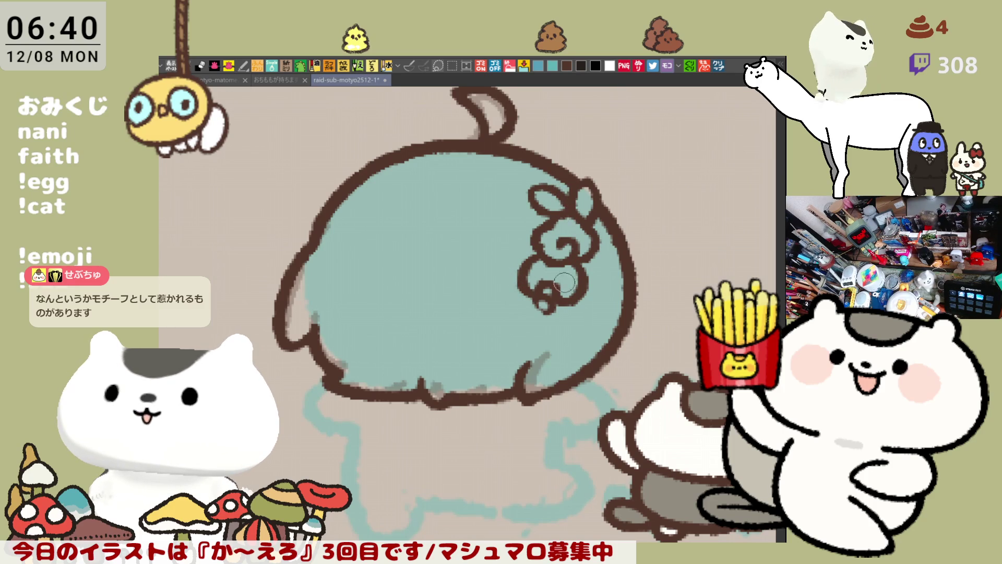
pyautogui.scroll(-2, 564, 261)
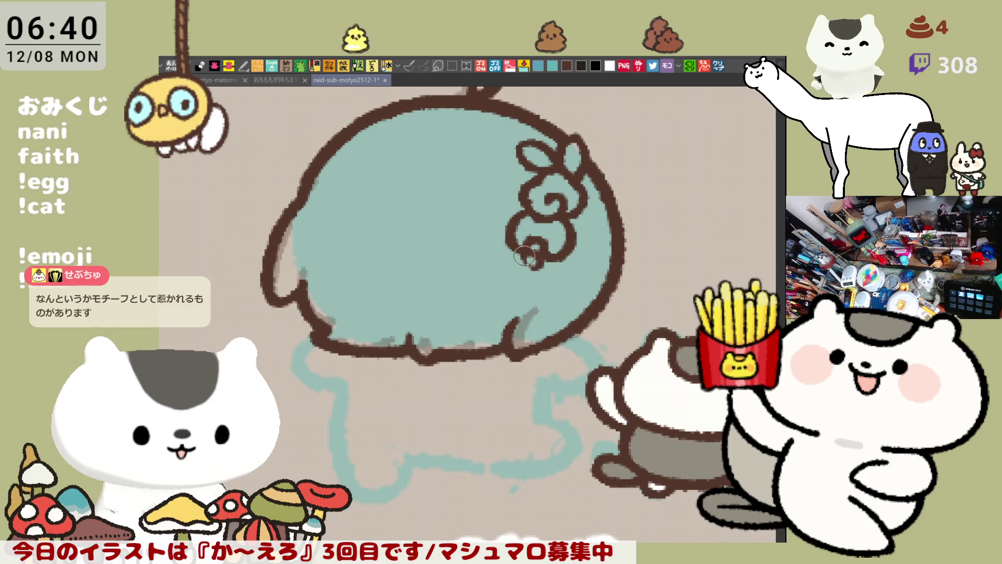
pyautogui.moveTo(537, 269); pyautogui.dragTo(548, 301)
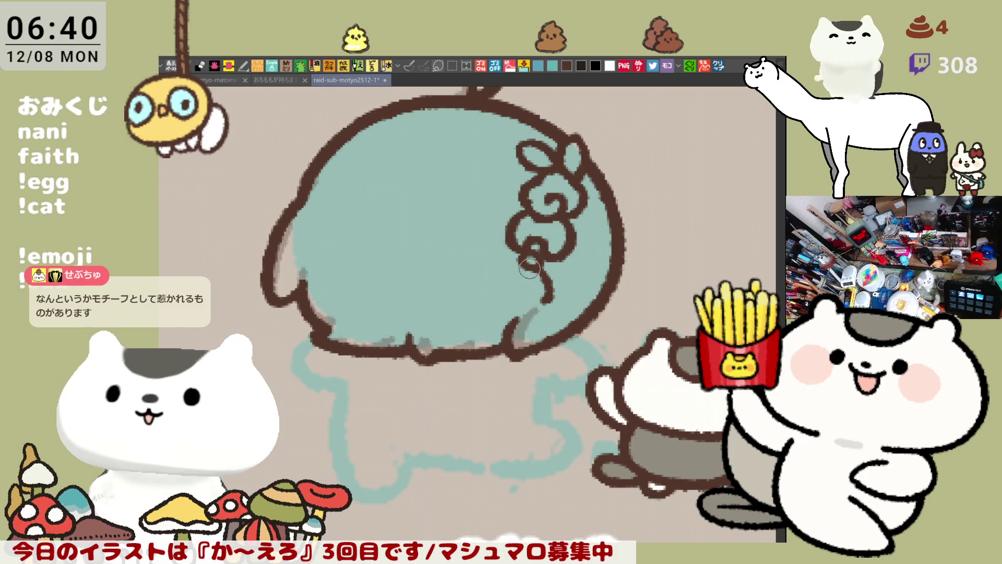
pyautogui.hotkey('ctrl', 'z')
pyautogui.moveTo(532, 258); pyautogui.dragTo(548, 313)
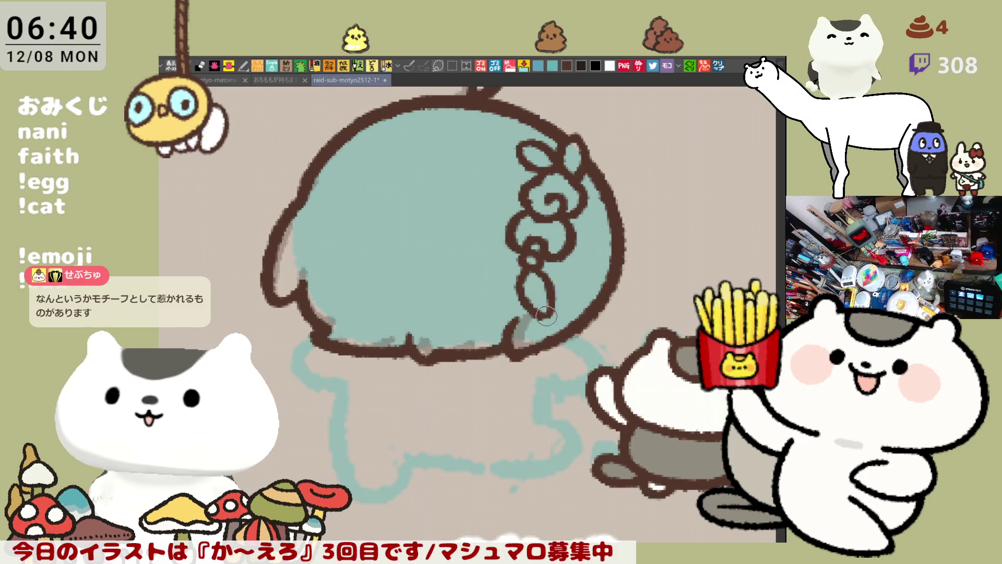
pyautogui.moveTo(524, 282)
pyautogui.mouseDown()
pyautogui.moveTo(485, 295)
pyautogui.moveTo(532, 258)
pyautogui.mouseUp()
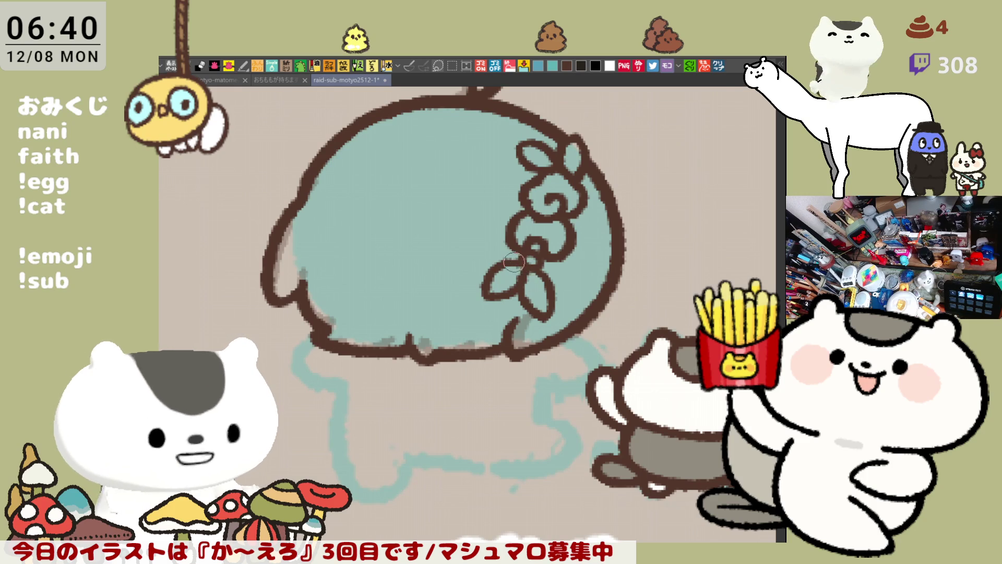
pyautogui.moveTo(522, 265); pyautogui.dragTo(491, 260)
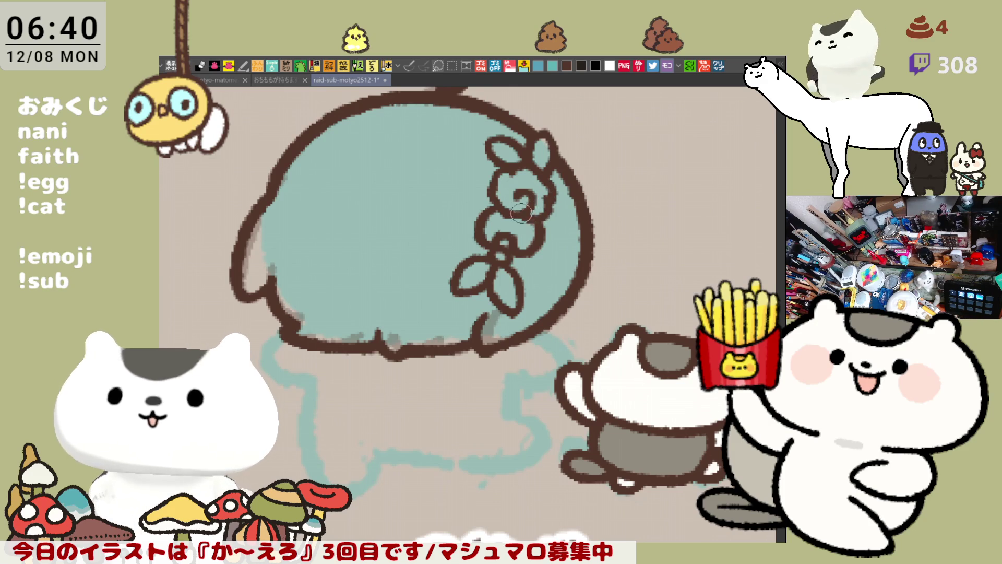
pyautogui.moveTo(545, 190)
pyautogui.mouseDown()
pyautogui.moveTo(564, 182)
pyautogui.moveTo(553, 191)
pyautogui.moveTo(571, 235)
pyautogui.mouseUp()
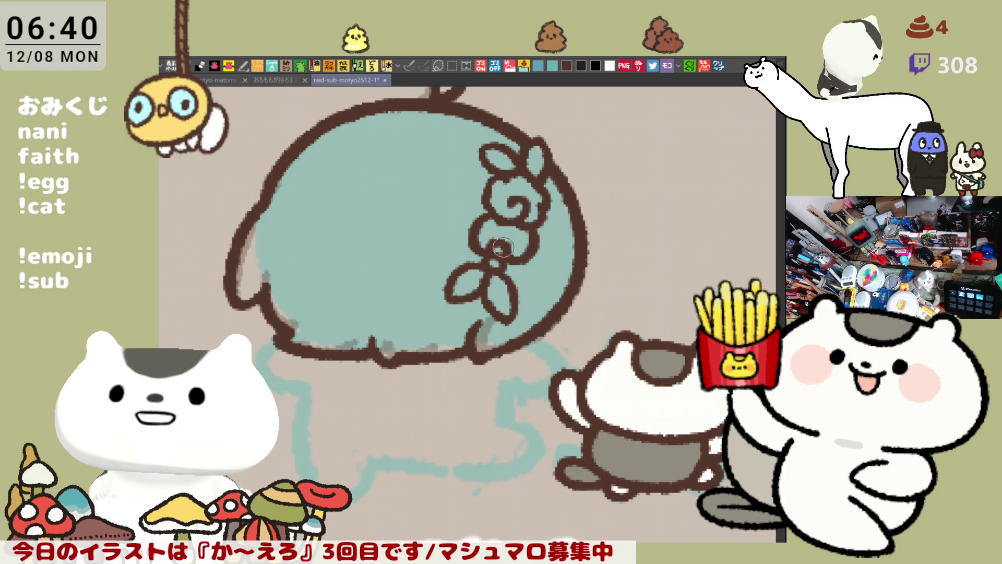
pyautogui.moveTo(531, 228); pyautogui.dragTo(572, 267)
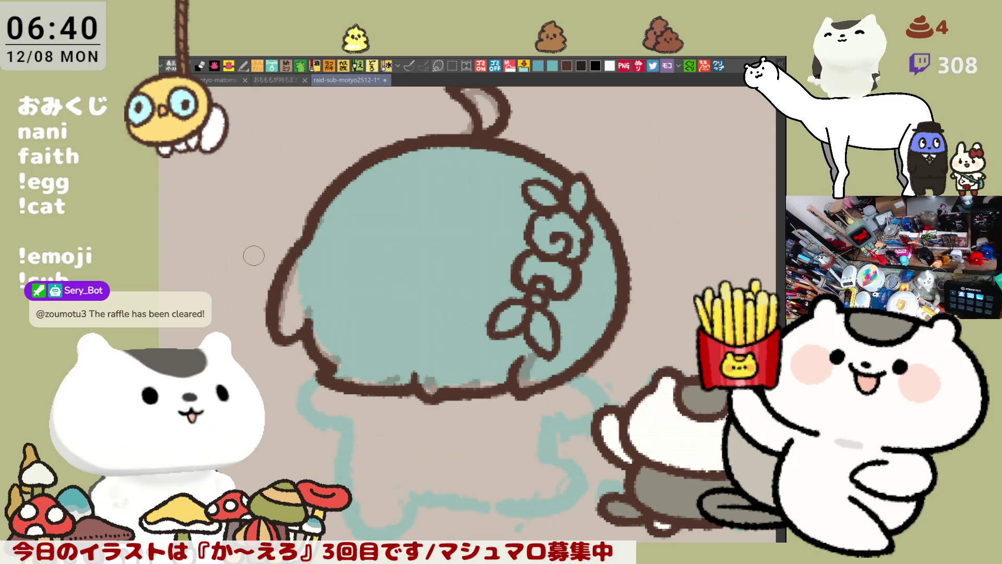
pyautogui.moveTo(566, 194); pyautogui.dragTo(596, 220)
# Step: Outline the left shoulder, waistline with a short drop line, and the right sleeve in brown
pyautogui.press('h')
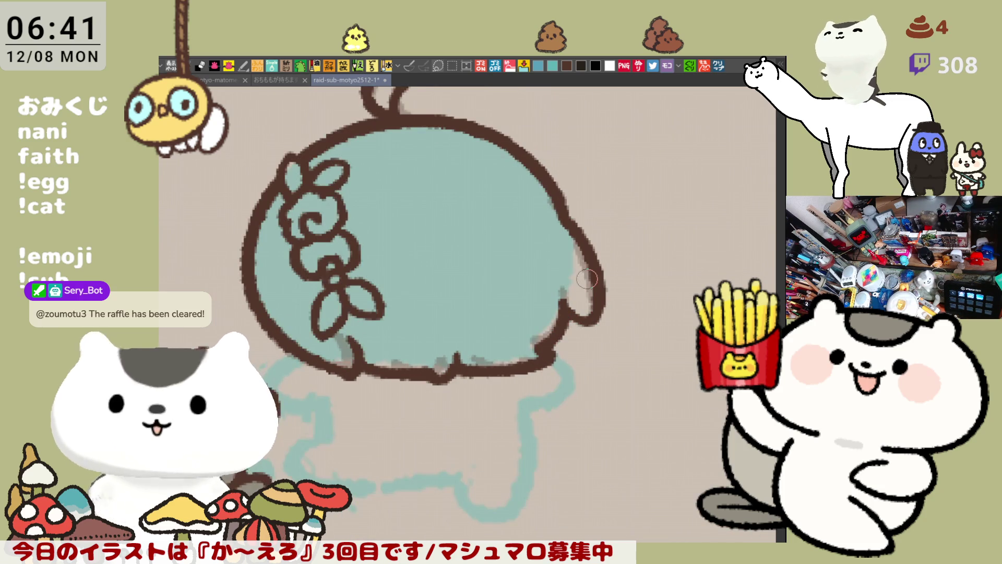
pyautogui.press('h')
pyautogui.press('h')
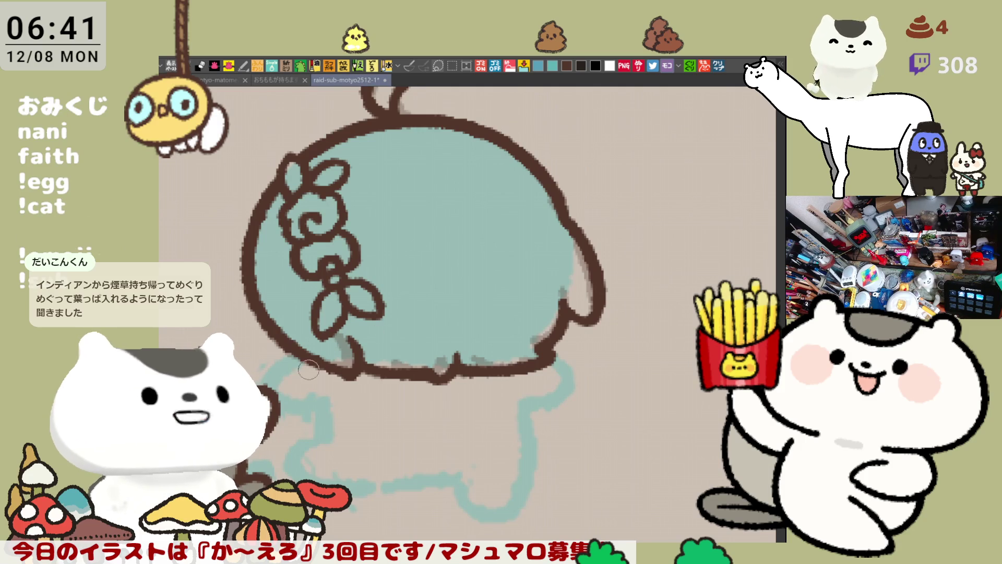
pyautogui.moveTo(280, 361)
pyautogui.mouseDown()
pyautogui.moveTo(313, 410)
pyautogui.moveTo(327, 409)
pyautogui.moveTo(320, 403)
pyautogui.mouseUp()
pyautogui.hotkey('ctrl', 'z')
pyautogui.hotkey('ctrl', 'z')
pyautogui.hotkey('ctrl', 'z')
pyautogui.hotkey('ctrl', 'z')
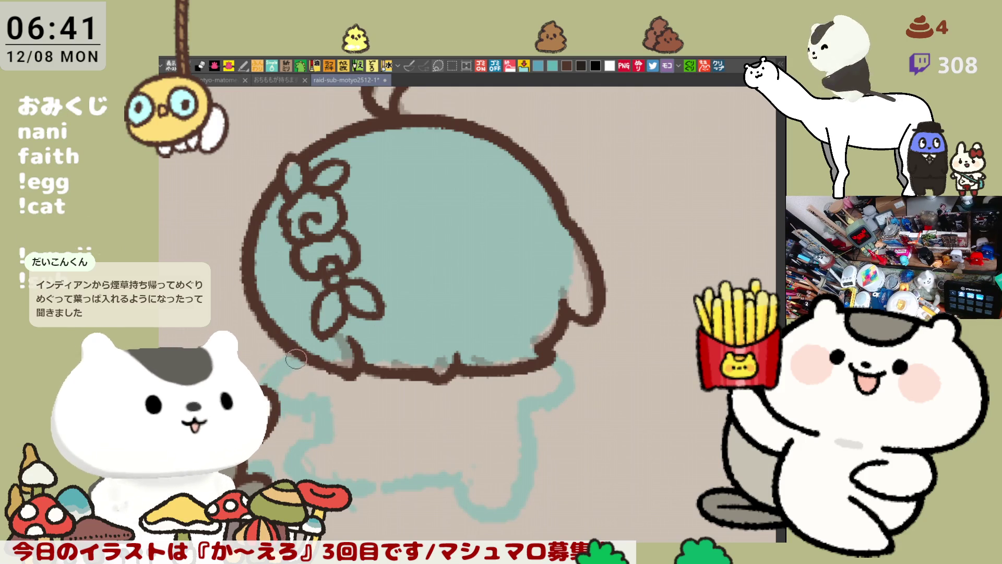
pyautogui.moveTo(267, 382); pyautogui.dragTo(323, 407)
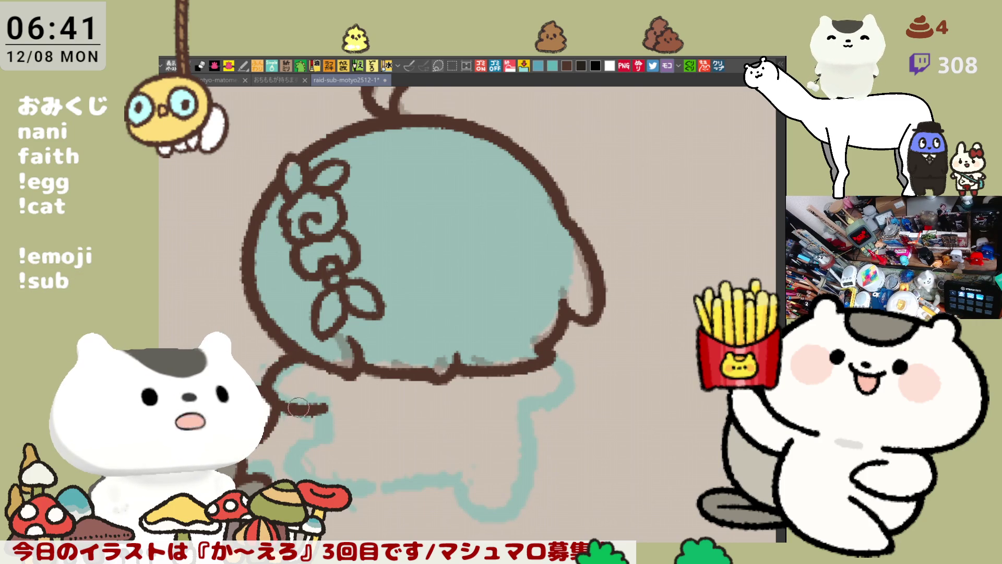
pyautogui.moveTo(328, 406); pyautogui.dragTo(331, 442)
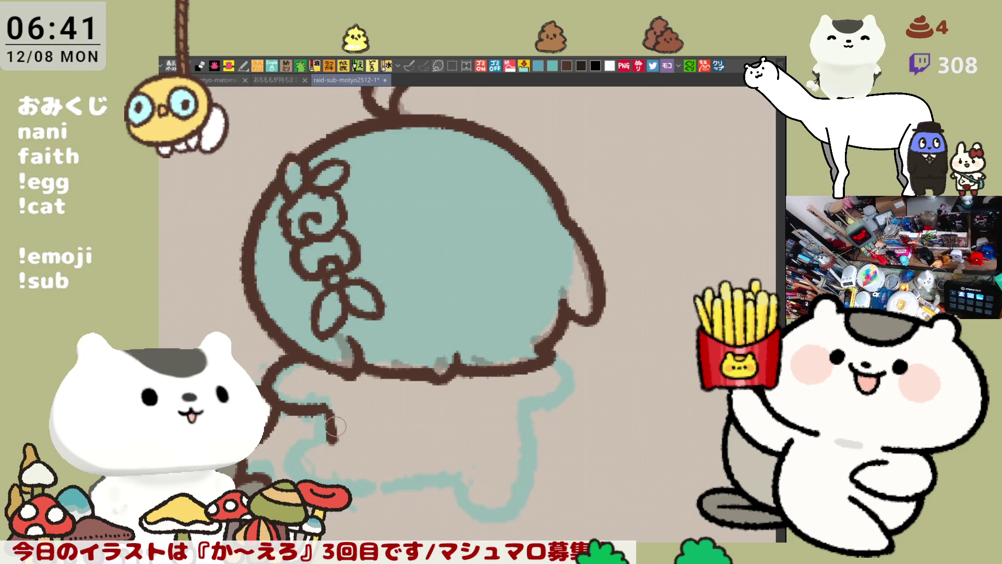
pyautogui.hotkey('ctrl', 'z')
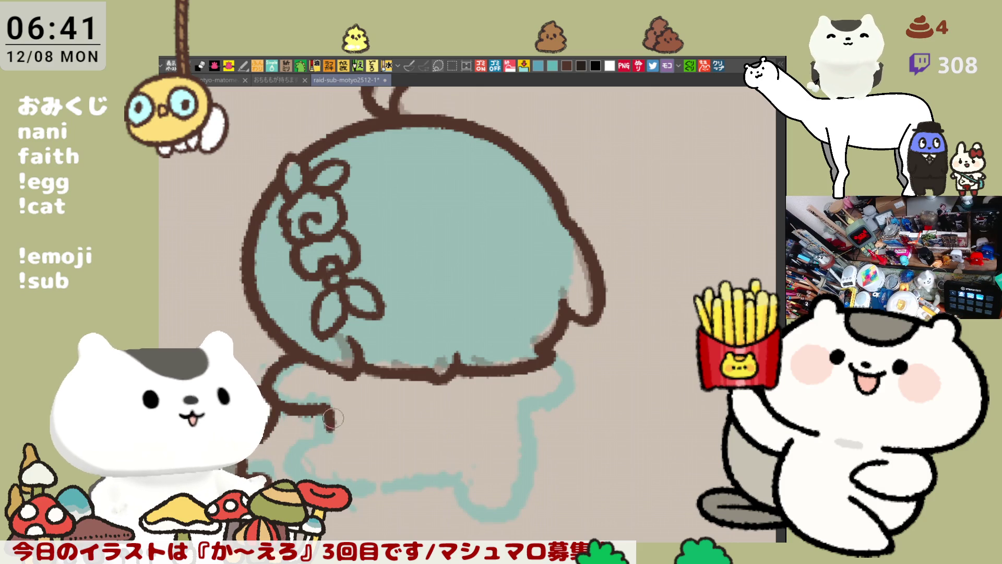
pyautogui.moveTo(322, 406); pyautogui.dragTo(325, 421)
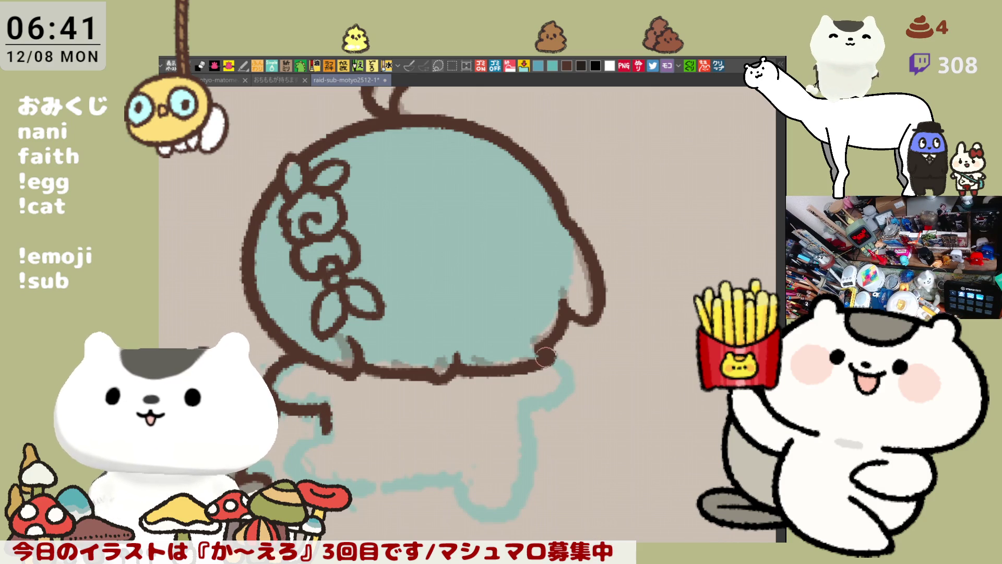
pyautogui.moveTo(546, 358); pyautogui.dragTo(540, 406)
pyautogui.hotkey('ctrl', 'z')
pyautogui.moveTo(546, 358); pyautogui.dragTo(530, 402)
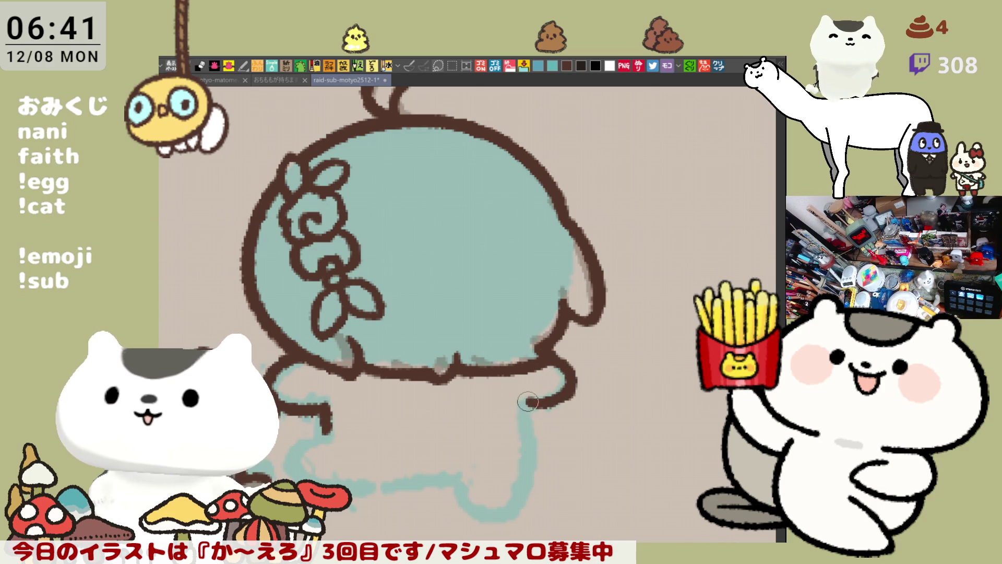
# Step: Draw the left sleeve arc and inner edge, then a bottom line across the torso
pyautogui.press('h')
pyautogui.hotkey('ctrl', 'z')
pyautogui.moveTo(365, 358)
pyautogui.mouseDown()
pyautogui.moveTo(331, 386)
pyautogui.moveTo(397, 399)
pyautogui.mouseUp()
pyautogui.hotkey('ctrl', 'z')
pyautogui.moveTo(362, 359); pyautogui.dragTo(391, 405)
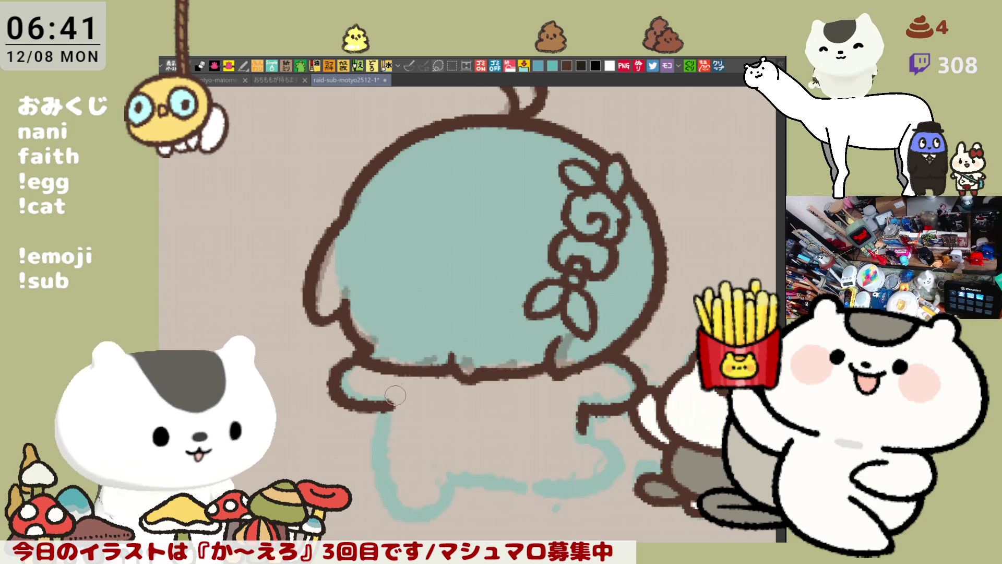
pyautogui.moveTo(391, 398); pyautogui.dragTo(376, 455)
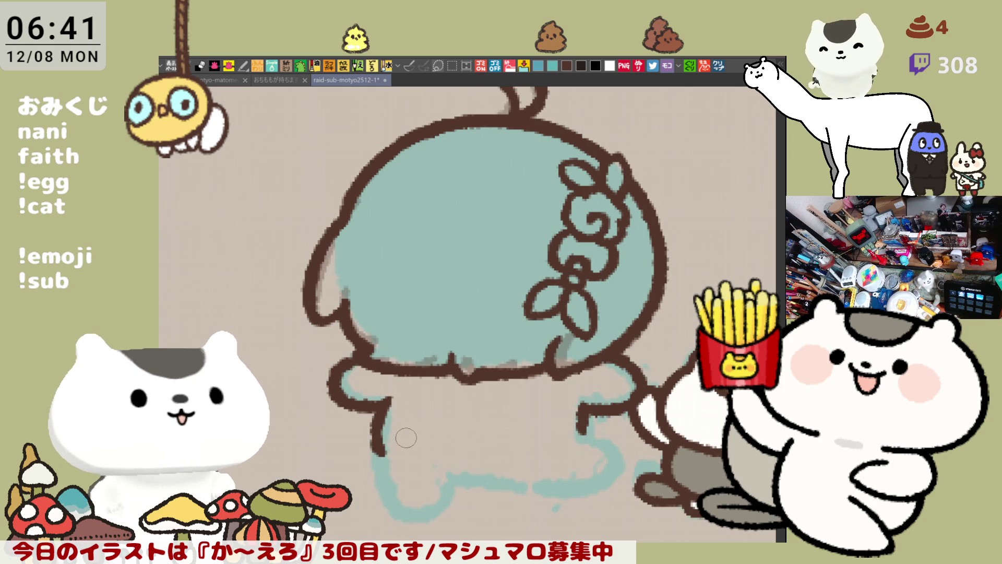
pyautogui.hotkey('ctrl', 'z')
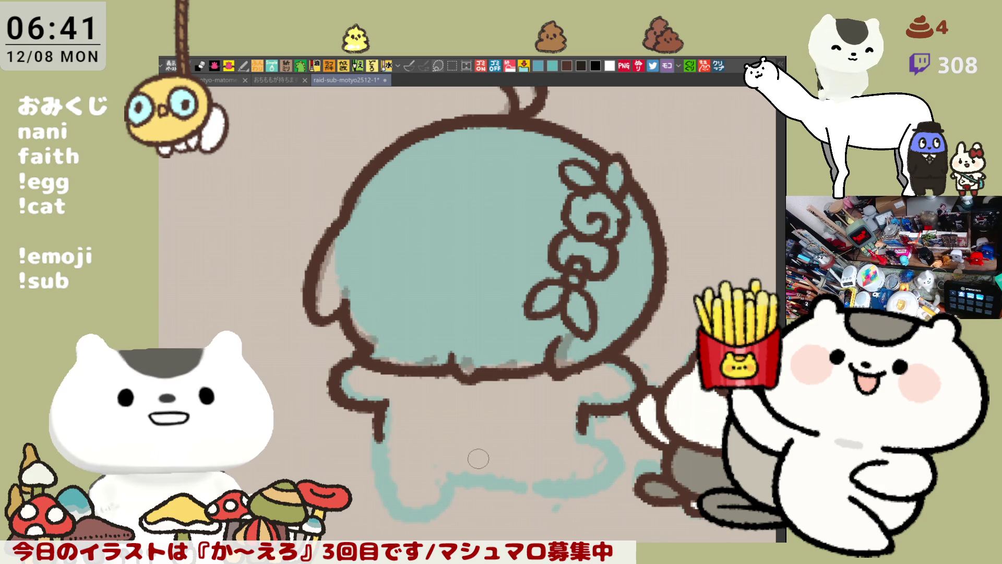
pyautogui.moveTo(388, 394); pyautogui.dragTo(377, 444)
pyautogui.hotkey('ctrl', 'z')
pyautogui.hotkey('ctrl', 'z')
pyautogui.moveTo(392, 389); pyautogui.dragTo(380, 439)
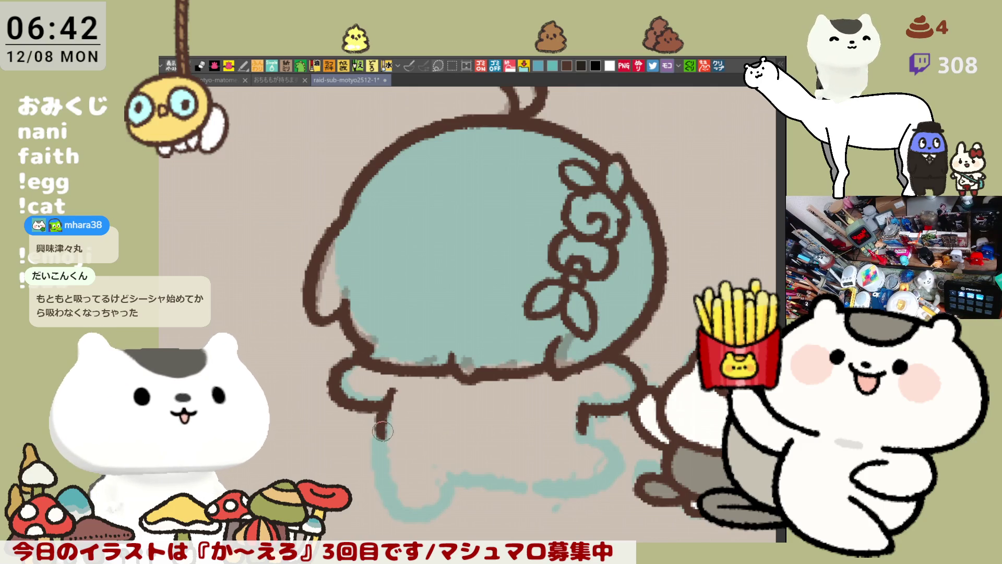
pyautogui.moveTo(379, 431); pyautogui.dragTo(578, 422)
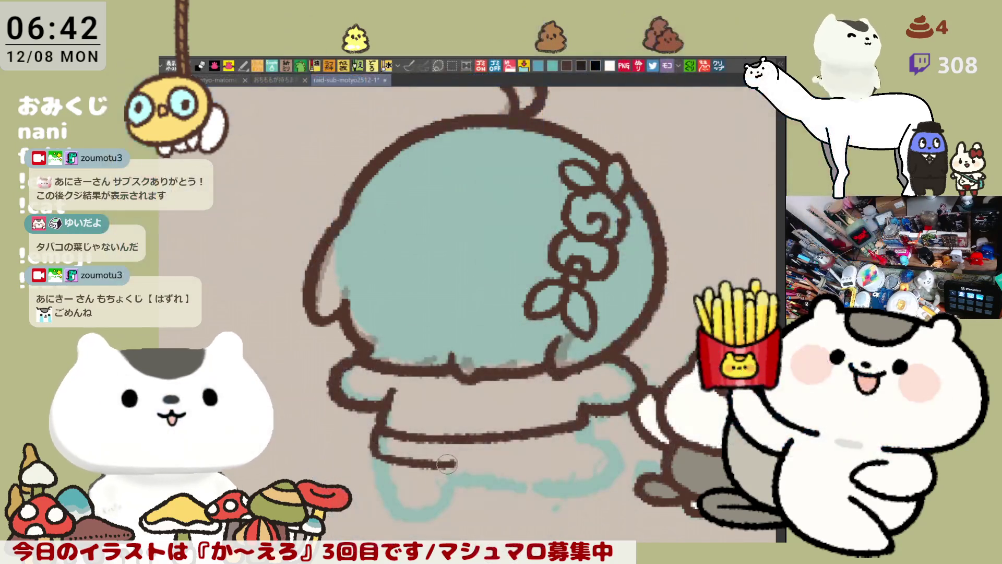
# Step: Redraw a longer line across the body's bottom, extend the skirt's right edge, and draw its bottom edge
pyautogui.hotkey('ctrl', 'z')
pyautogui.moveTo(371, 439)
pyautogui.mouseDown()
pyautogui.moveTo(399, 459)
pyautogui.moveTo(565, 446)
pyautogui.mouseUp()
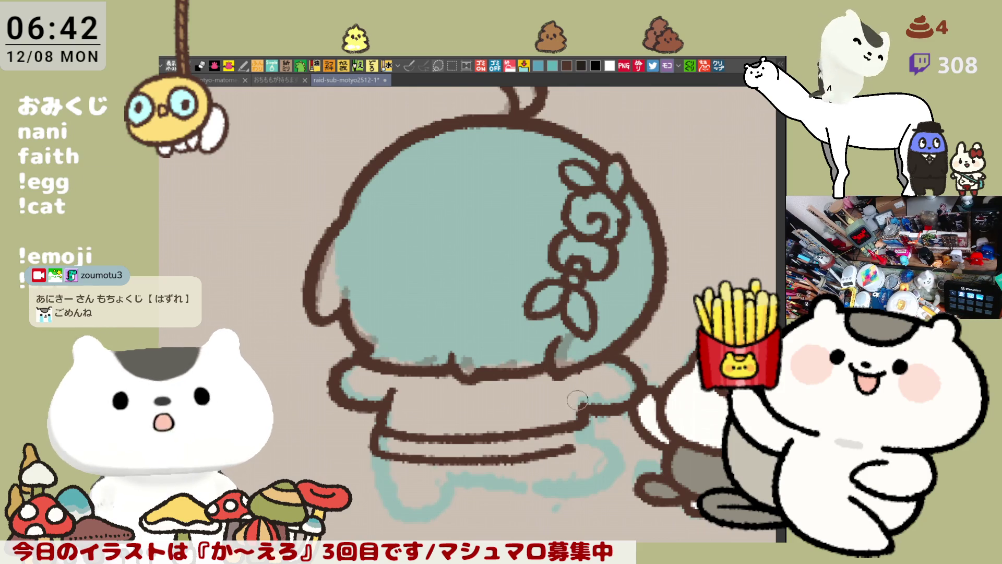
pyautogui.moveTo(584, 418)
pyautogui.mouseDown()
pyautogui.moveTo(578, 442)
pyautogui.moveTo(586, 420)
pyautogui.moveTo(578, 442)
pyautogui.moveTo(588, 434)
pyautogui.moveTo(598, 450)
pyautogui.moveTo(593, 436)
pyautogui.mouseUp()
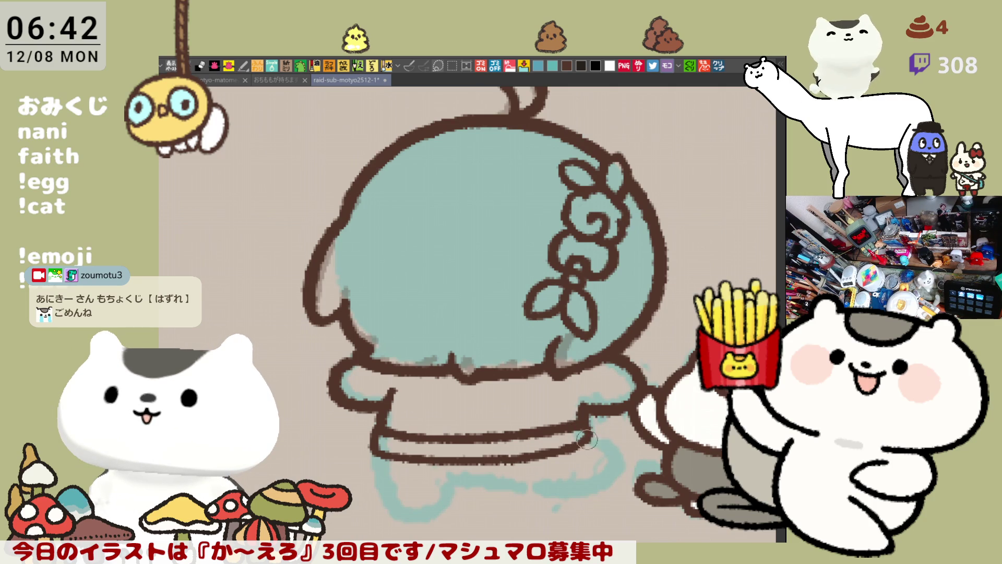
pyautogui.moveTo(375, 448); pyautogui.dragTo(453, 491)
pyautogui.hotkey('ctrl', 'z')
pyautogui.moveTo(375, 444)
pyautogui.mouseDown()
pyautogui.moveTo(389, 488)
pyautogui.moveTo(467, 488)
pyautogui.mouseUp()
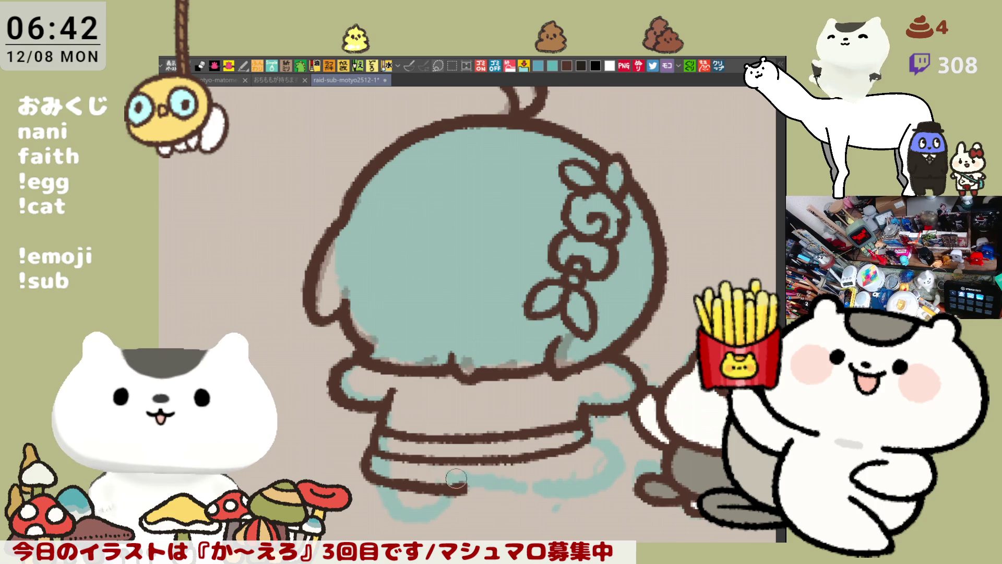
pyautogui.hotkey('ctrl', 'z')
pyautogui.moveTo(371, 447)
pyautogui.mouseDown()
pyautogui.moveTo(454, 485)
pyautogui.moveTo(502, 485)
pyautogui.mouseUp()
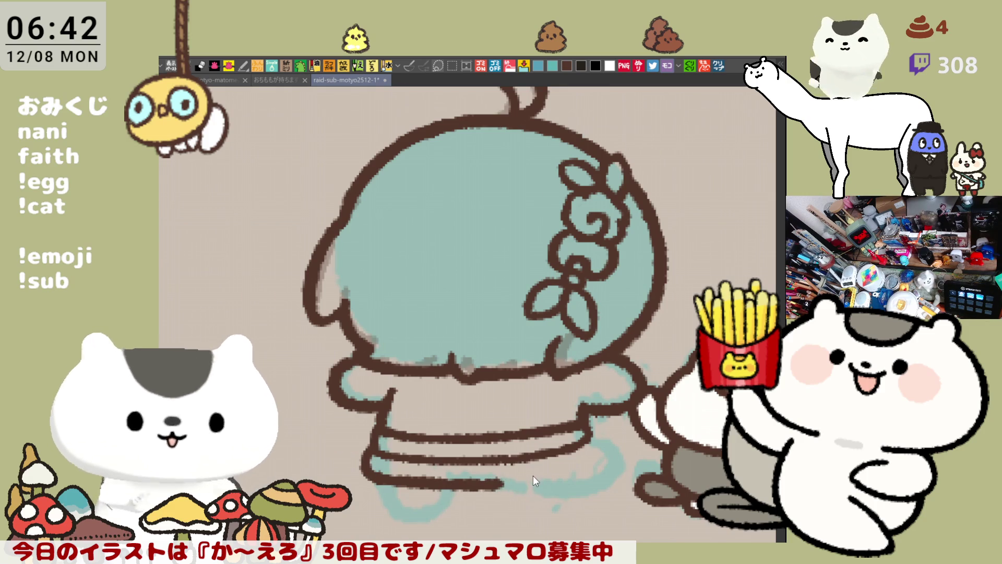
# Step: Redraw the skirt's hem line starting higher on the left and curving down right
pyautogui.press('h')
pyautogui.hotkey('ctrl', 'z')
pyautogui.moveTo(400, 409)
pyautogui.mouseDown()
pyautogui.moveTo(391, 420)
pyautogui.moveTo(465, 464)
pyautogui.mouseUp()
pyautogui.hotkey('ctrl', 'z')
pyautogui.moveTo(386, 411)
pyautogui.mouseDown()
pyautogui.moveTo(454, 466)
pyautogui.moveTo(480, 464)
pyautogui.mouseUp()
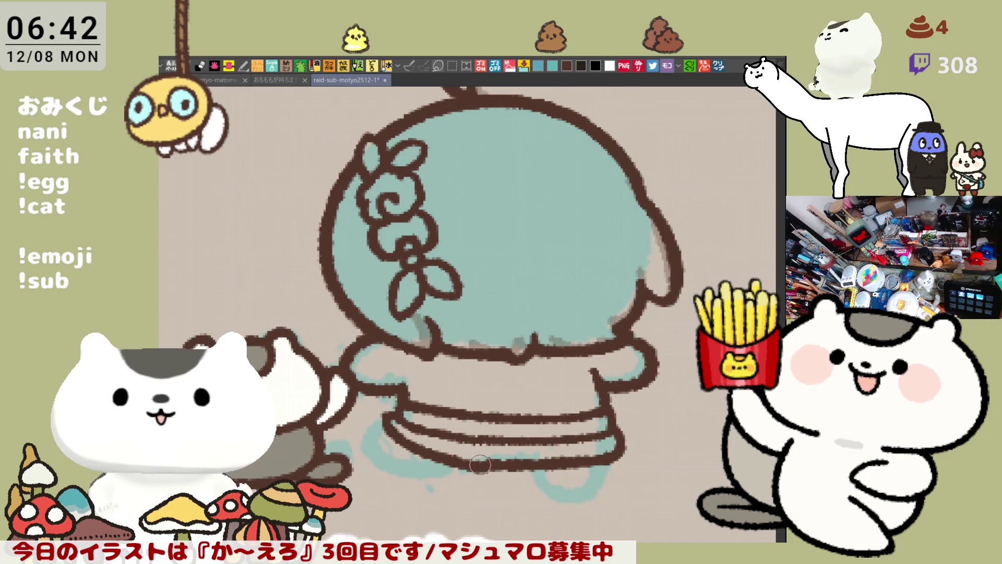
pyautogui.hotkey('ctrl', 'z')
pyautogui.moveTo(388, 412)
pyautogui.mouseDown()
pyautogui.moveTo(404, 441)
pyautogui.moveTo(497, 462)
pyautogui.mouseUp()
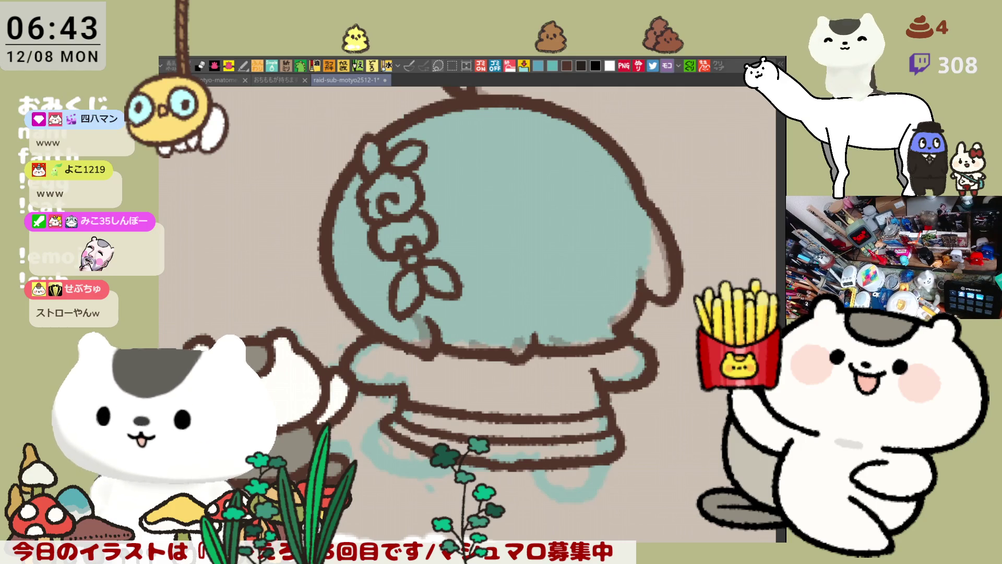
# Step: Erase the skirt line's left end and draw a round charm with a cross mark
pyautogui.moveTo(533, 378); pyautogui.dragTo(551, 357)
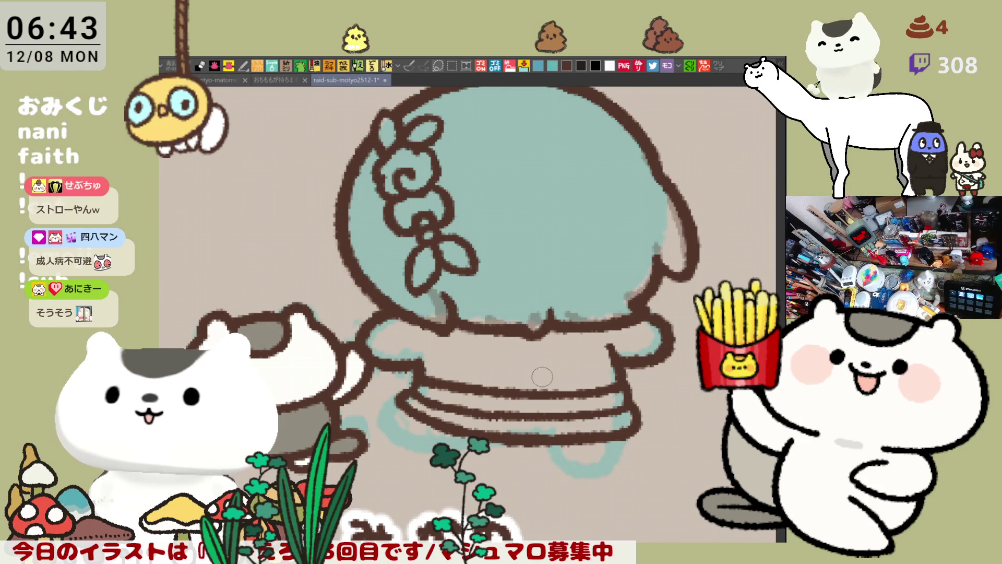
pyautogui.moveTo(428, 374)
pyautogui.mouseDown()
pyautogui.moveTo(457, 394)
pyautogui.moveTo(418, 397)
pyautogui.mouseUp()
pyautogui.moveTo(447, 358)
pyautogui.mouseDown()
pyautogui.moveTo(467, 386)
pyautogui.moveTo(445, 390)
pyautogui.mouseUp()
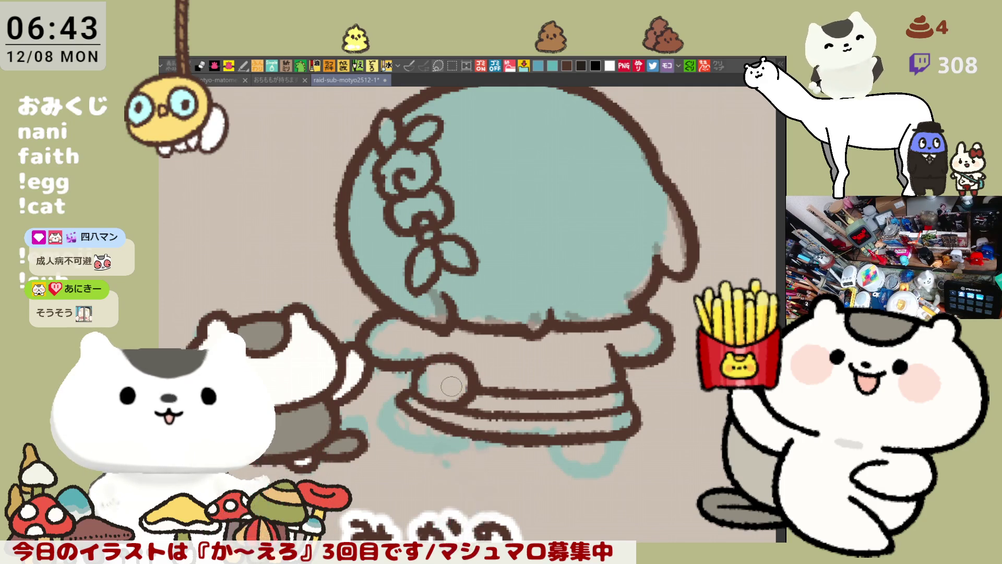
pyautogui.moveTo(442, 377); pyautogui.dragTo(445, 375)
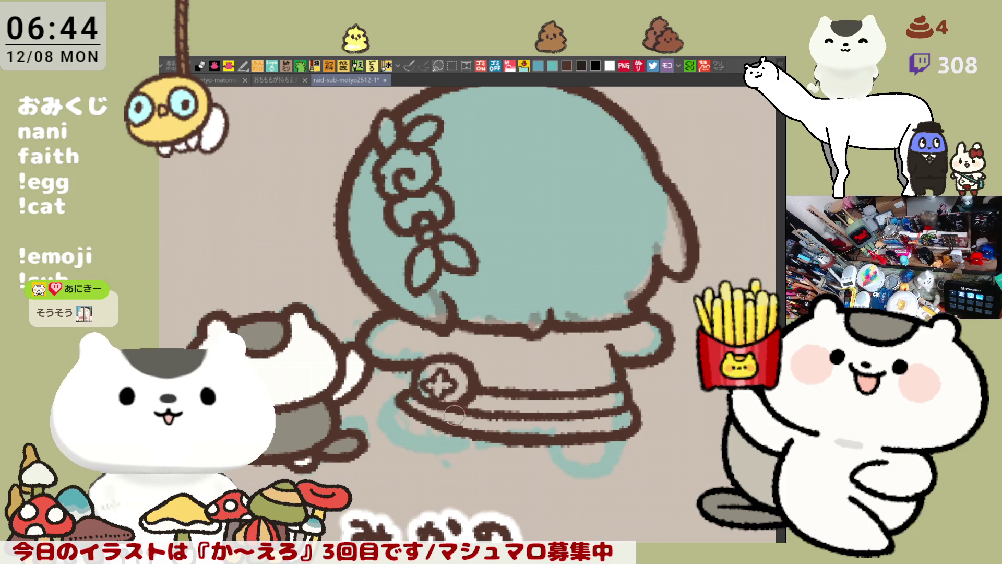
# Step: Redraw the skirt's lower-left ruffle outline and add a short outline at the lower right
pyautogui.moveTo(418, 412)
pyautogui.mouseDown()
pyautogui.moveTo(446, 419)
pyautogui.moveTo(413, 399)
pyautogui.moveTo(433, 402)
pyautogui.moveTo(425, 418)
pyautogui.moveTo(449, 415)
pyautogui.moveTo(420, 397)
pyautogui.moveTo(471, 436)
pyautogui.moveTo(402, 404)
pyautogui.moveTo(379, 424)
pyautogui.moveTo(440, 448)
pyautogui.mouseUp()
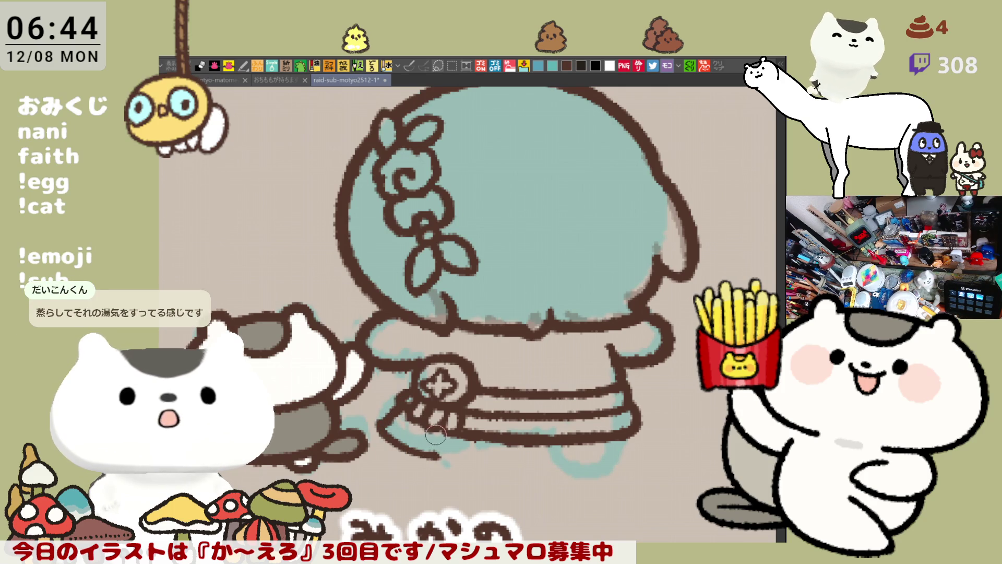
pyautogui.hotkey('ctrl', 'z')
pyautogui.hotkey('ctrl', 'z')
pyautogui.moveTo(397, 396)
pyautogui.mouseDown()
pyautogui.moveTo(376, 423)
pyautogui.moveTo(421, 444)
pyautogui.mouseUp()
pyautogui.hotkey('ctrl', 'z')
pyautogui.moveTo(401, 397)
pyautogui.mouseDown()
pyautogui.moveTo(385, 416)
pyautogui.moveTo(417, 450)
pyautogui.moveTo(446, 453)
pyautogui.moveTo(476, 438)
pyautogui.mouseUp()
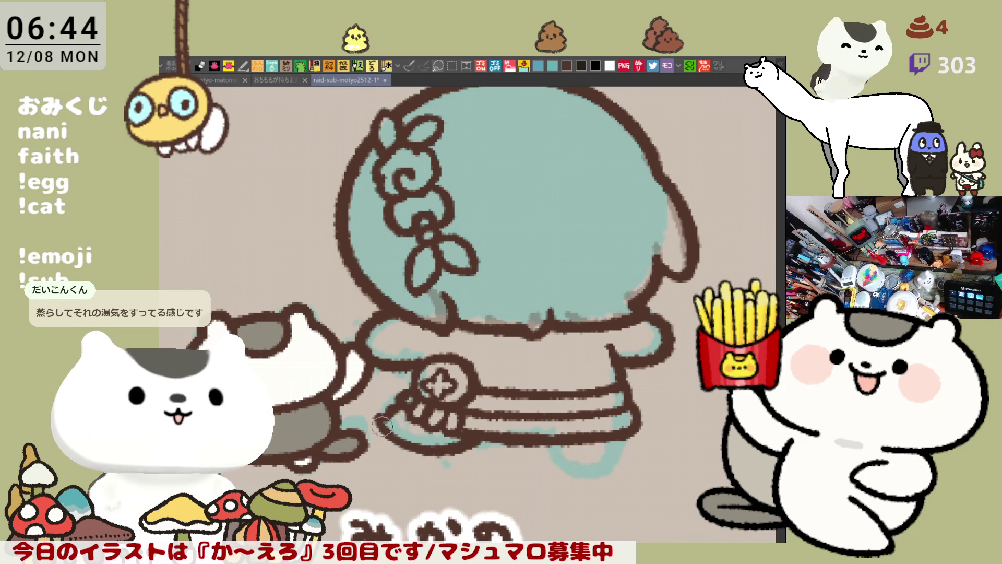
pyautogui.moveTo(428, 450); pyautogui.dragTo(374, 400)
pyautogui.moveTo(488, 389)
pyautogui.mouseDown()
pyautogui.moveTo(522, 426)
pyautogui.moveTo(542, 426)
pyautogui.moveTo(556, 424)
pyautogui.moveTo(574, 384)
pyautogui.mouseUp()
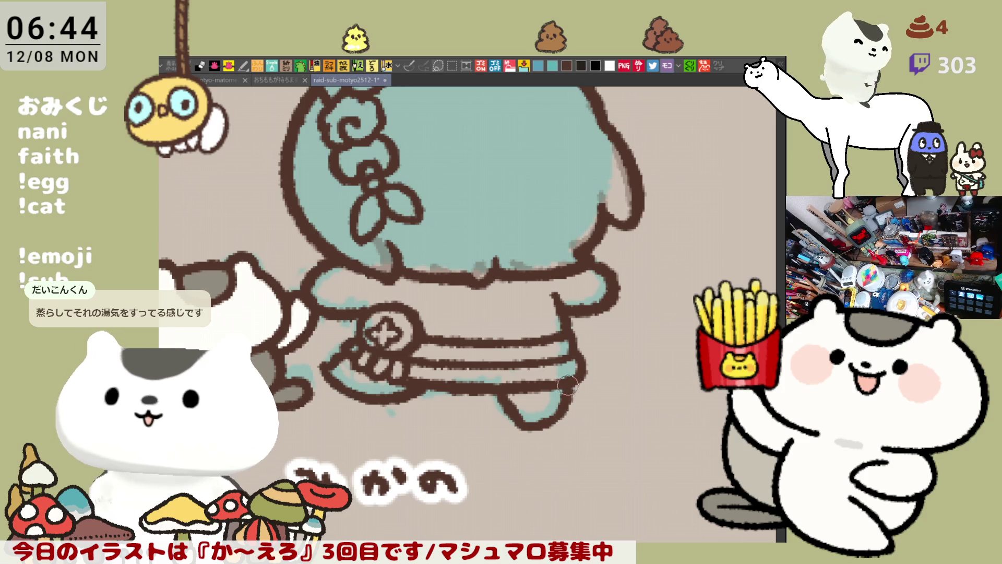
pyautogui.moveTo(543, 361); pyautogui.dragTo(590, 391)
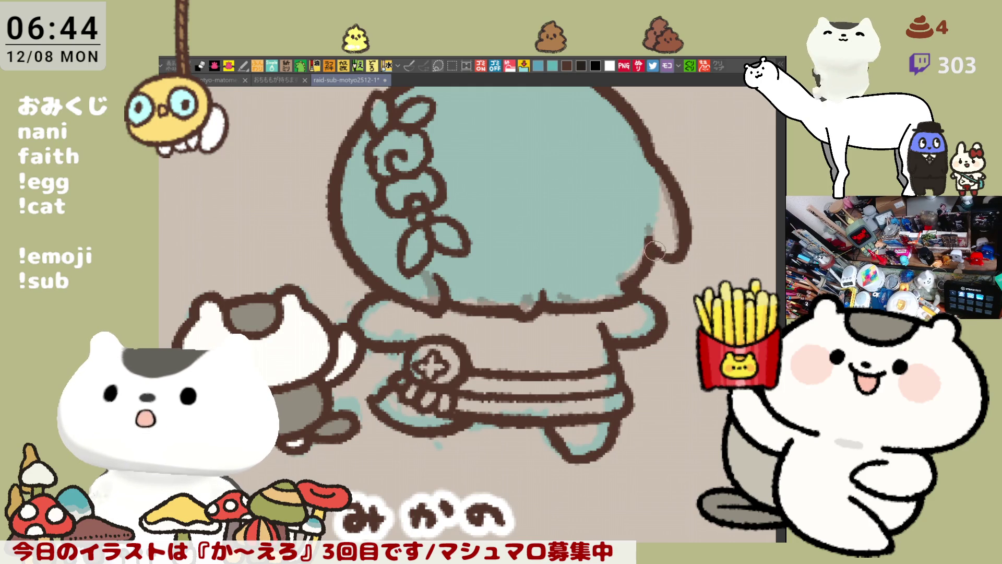
# Step: Sharpen the leaf tip on the head's vine, then frame the head's right side
pyautogui.moveTo(650, 259)
pyautogui.mouseDown()
pyautogui.moveTo(634, 249)
pyautogui.moveTo(684, 330)
pyautogui.mouseUp()
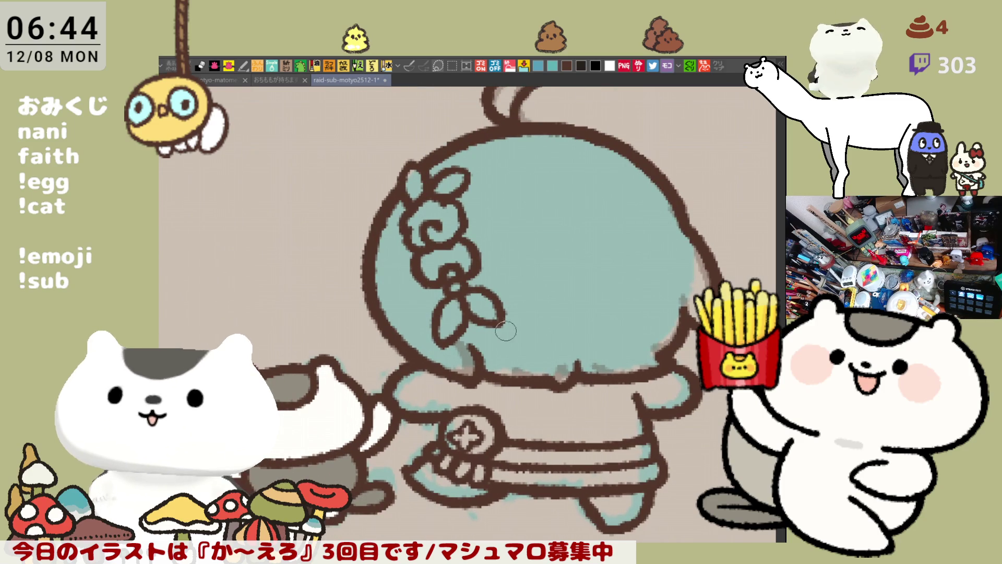
pyautogui.moveTo(483, 298); pyautogui.dragTo(508, 325)
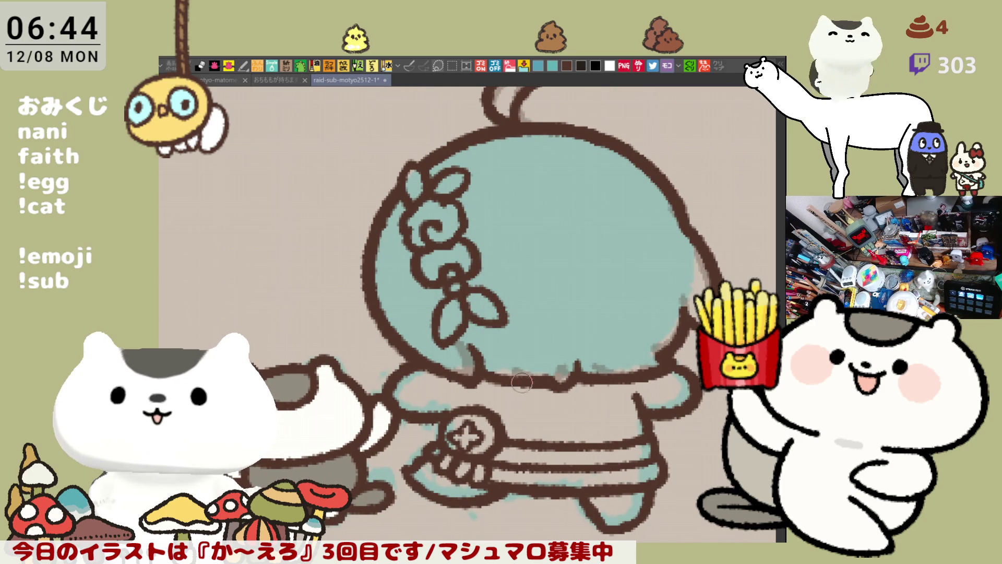
pyautogui.moveTo(527, 360); pyautogui.dragTo(477, 366)
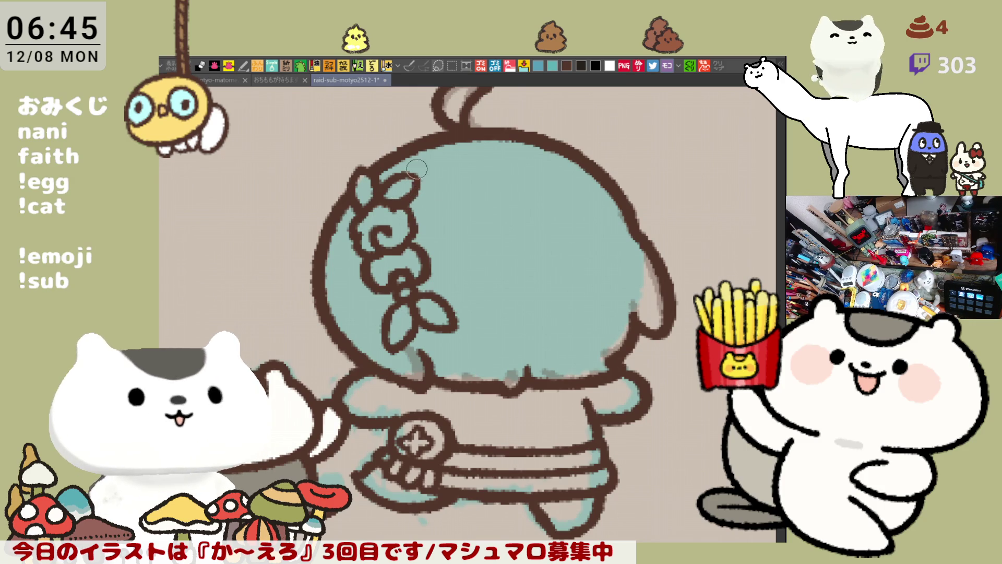
pyautogui.moveTo(558, 279); pyautogui.dragTo(541, 233)
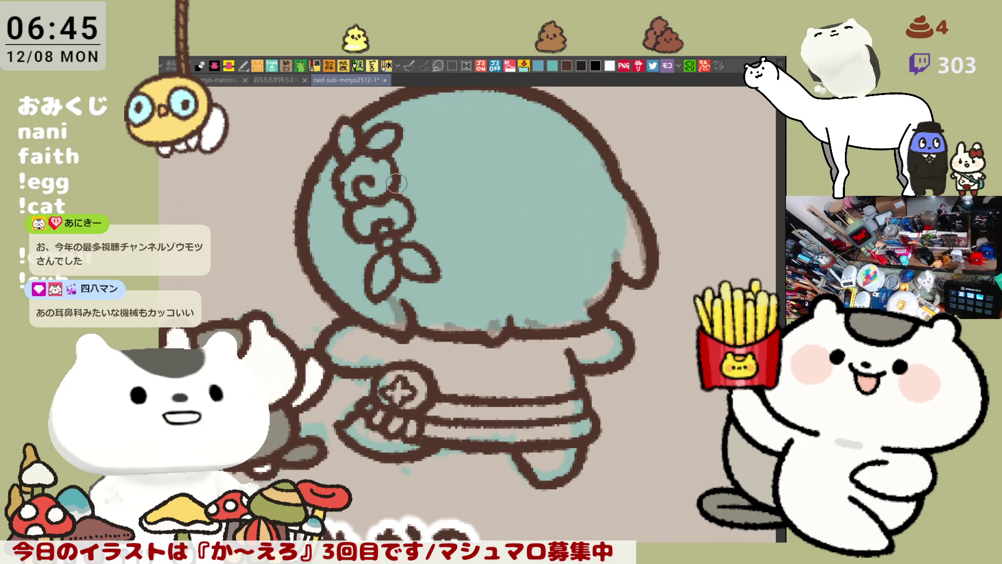
pyautogui.moveTo(409, 187); pyautogui.dragTo(412, 257)
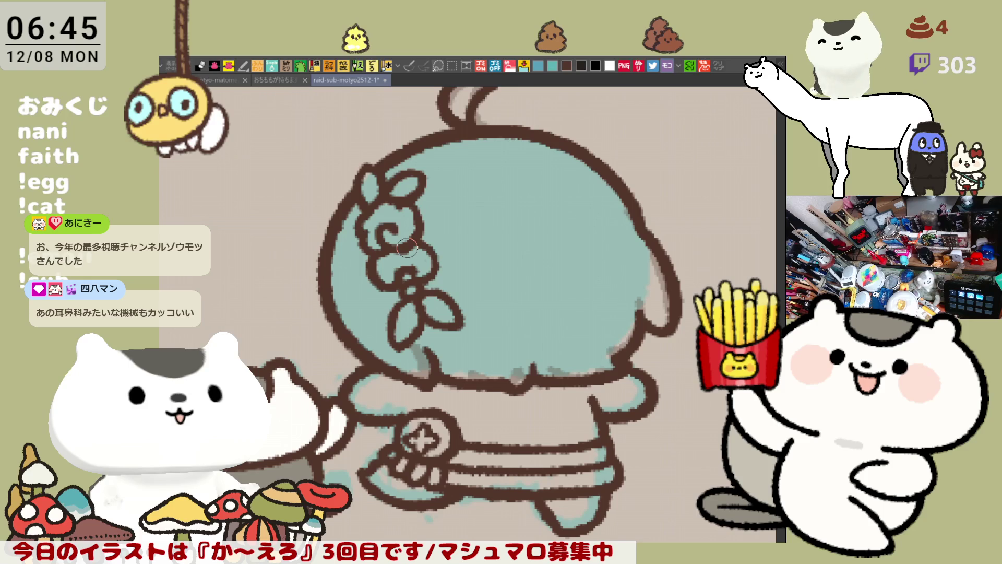
pyautogui.hscroll(2, 433, 243)
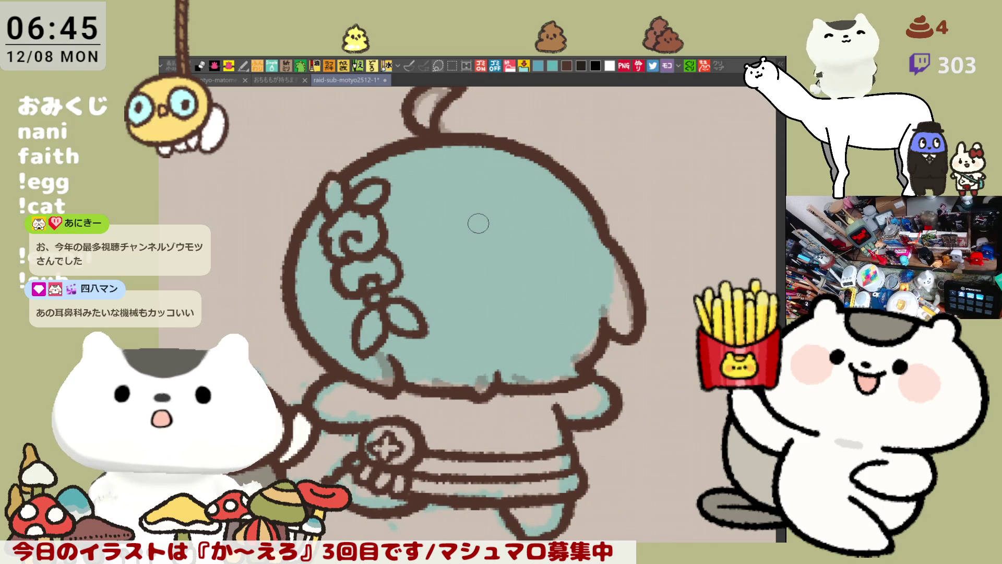
pyautogui.moveTo(474, 217); pyautogui.dragTo(498, 246)
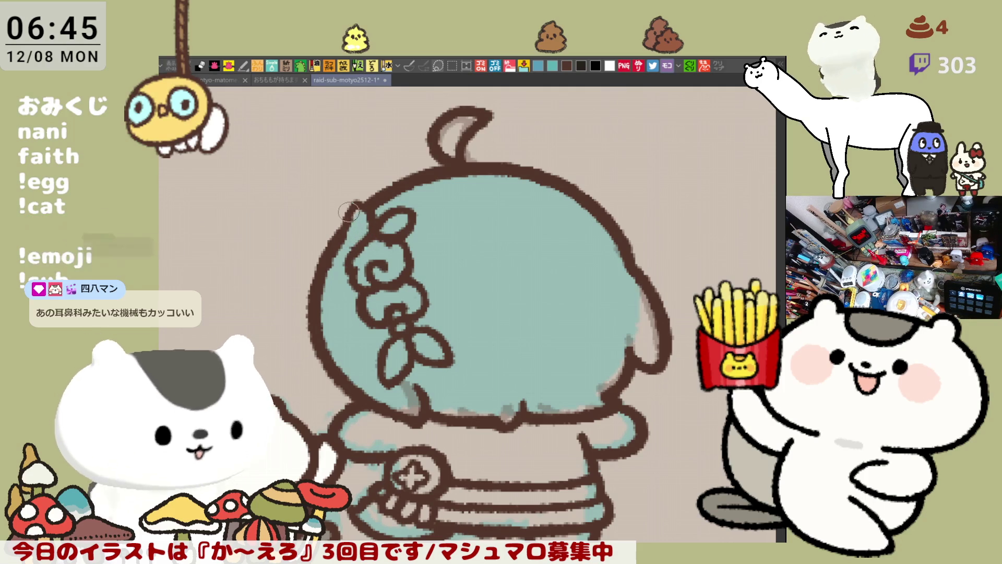
pyautogui.moveTo(366, 242); pyautogui.dragTo(309, 252)
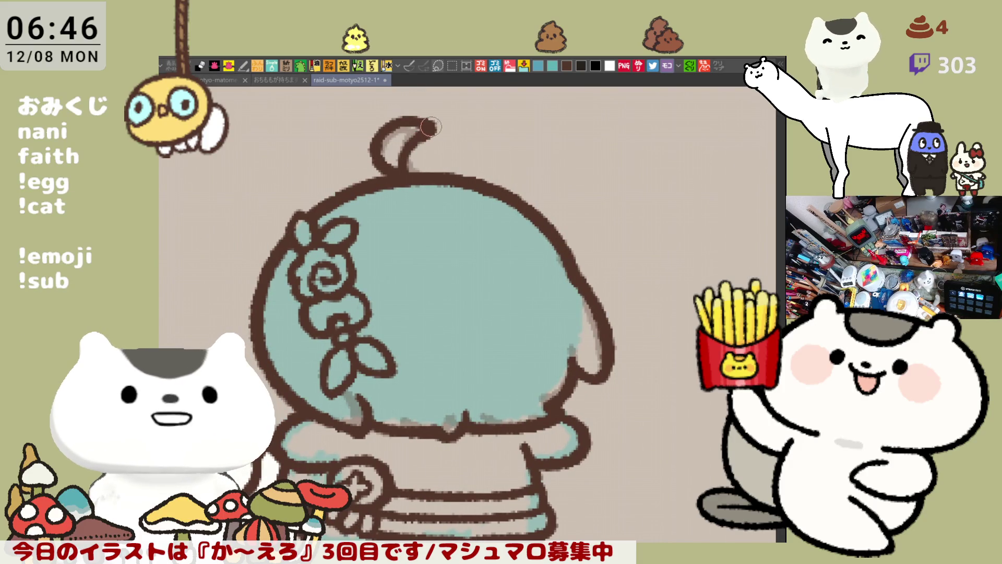
pyautogui.moveTo(423, 162)
pyautogui.mouseDown()
pyautogui.moveTo(452, 175)
pyautogui.moveTo(453, 277)
pyautogui.moveTo(434, 255)
pyautogui.moveTo(485, 284)
pyautogui.mouseUp()
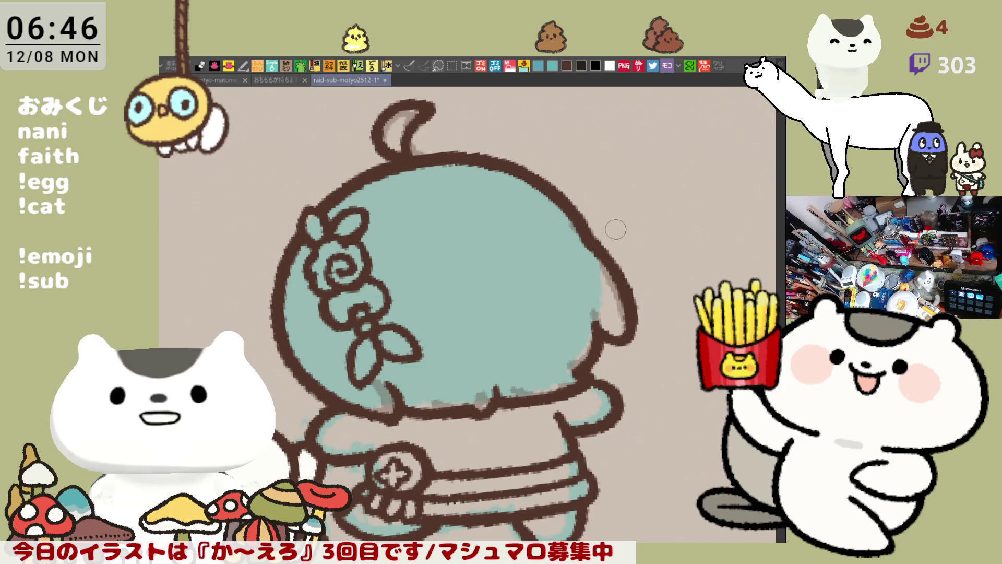
# Step: Draw a floppy ear right of the hair with an inner line and thickened outline
pyautogui.moveTo(566, 203); pyautogui.dragTo(647, 262)
pyautogui.hotkey('ctrl', 'z')
pyautogui.moveTo(569, 201)
pyautogui.mouseDown()
pyautogui.moveTo(653, 261)
pyautogui.moveTo(626, 292)
pyautogui.mouseUp()
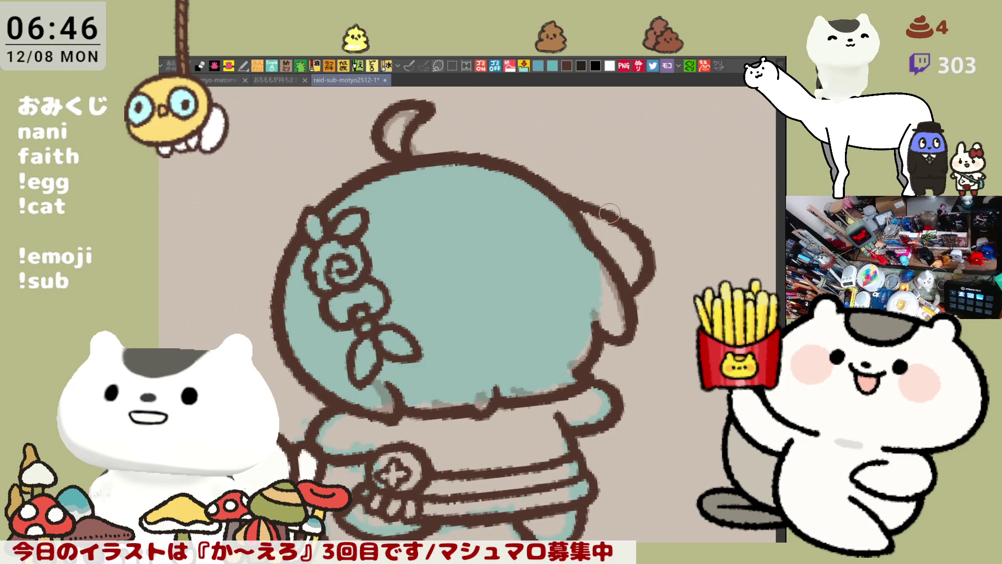
pyautogui.moveTo(576, 222)
pyautogui.mouseDown()
pyautogui.moveTo(623, 250)
pyautogui.moveTo(632, 284)
pyautogui.mouseUp()
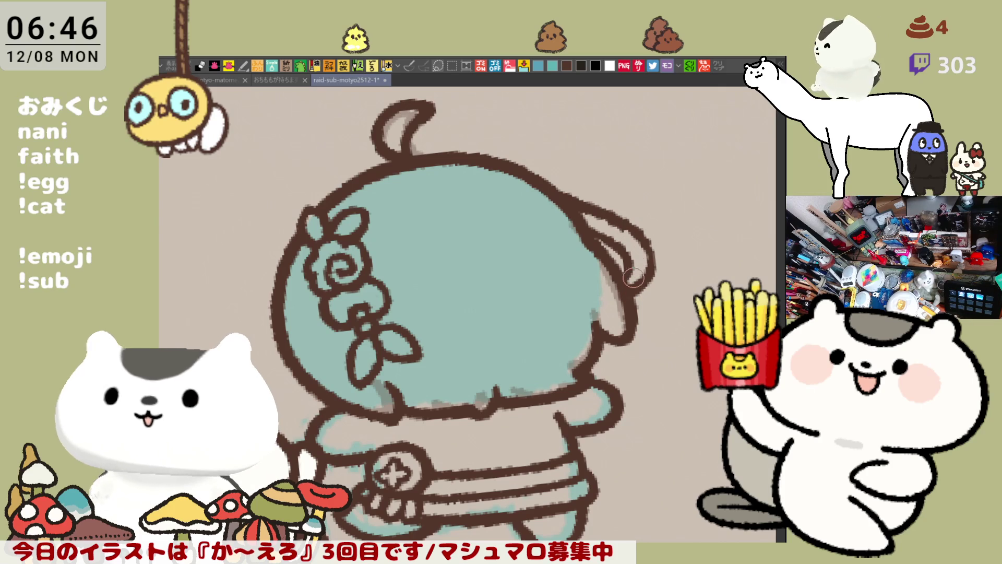
pyautogui.moveTo(634, 227); pyautogui.dragTo(642, 282)
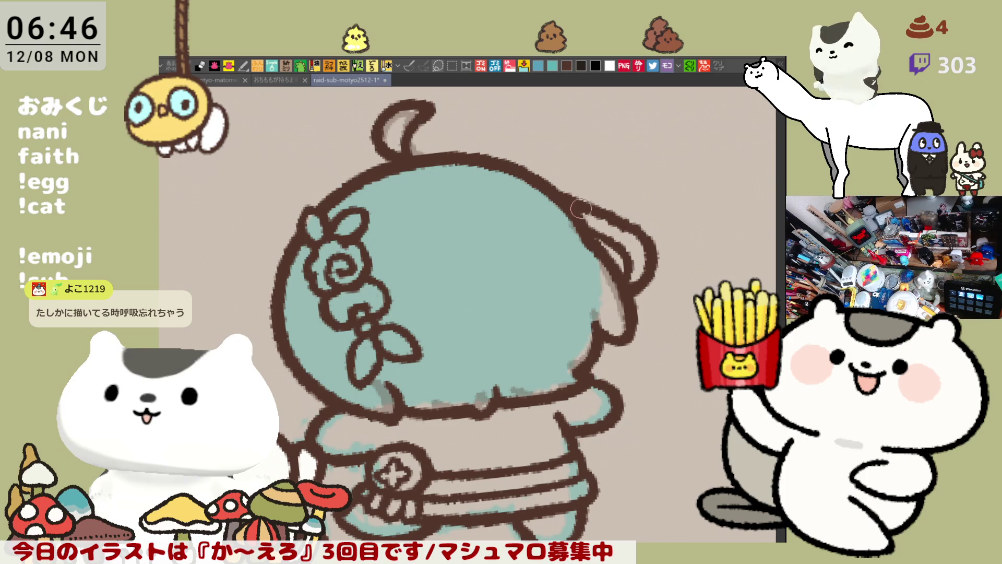
pyautogui.moveTo(592, 211); pyautogui.dragTo(624, 220)
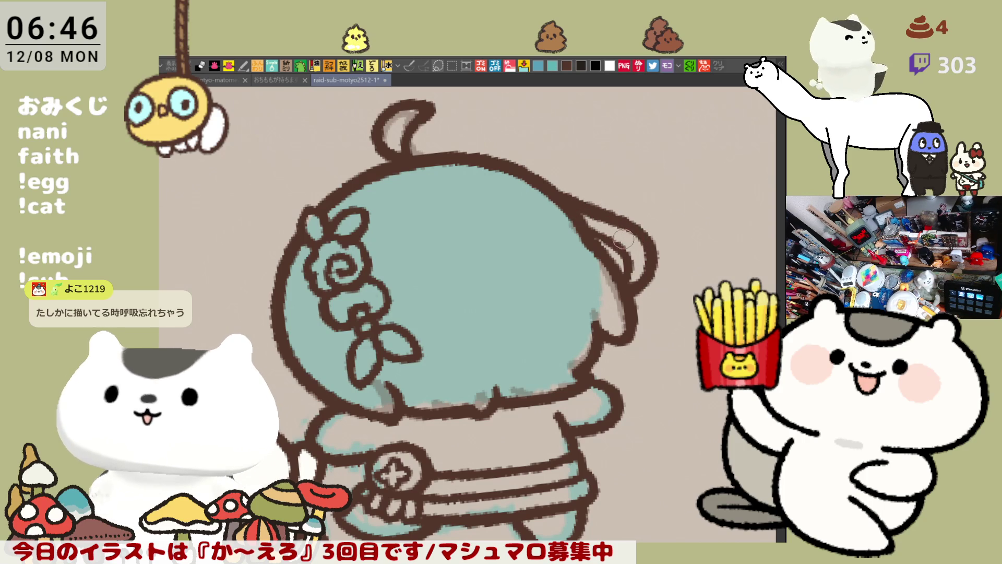
pyautogui.moveTo(631, 256)
pyautogui.mouseDown()
pyautogui.moveTo(626, 272)
pyautogui.moveTo(661, 270)
pyautogui.mouseUp()
pyautogui.scroll(-5, 662, 270)
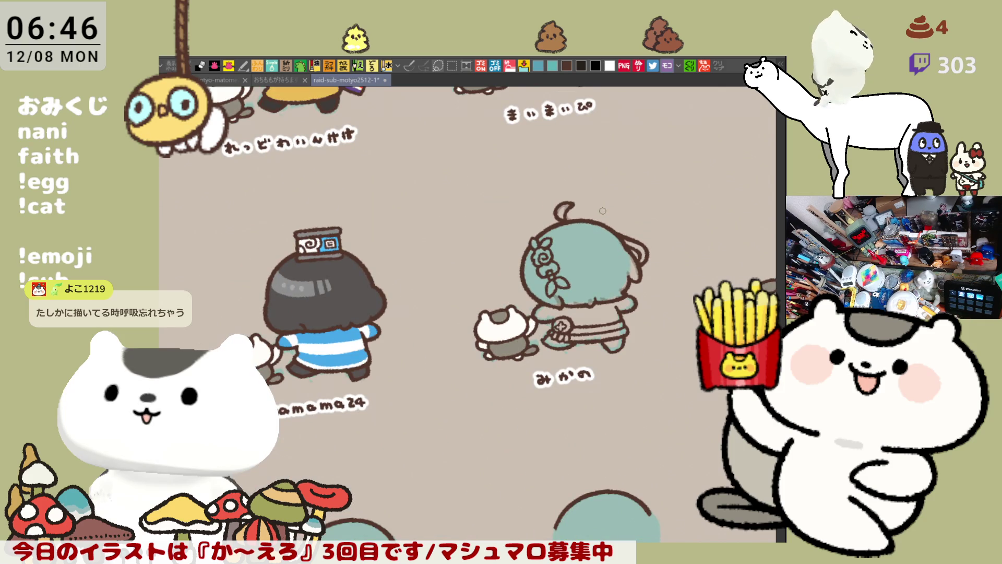
# Step: Zoom out over the whole sheet, return to the みかの figure, tilt the view, and recolour its fill dark grey
pyautogui.scroll(5, 603, 211)
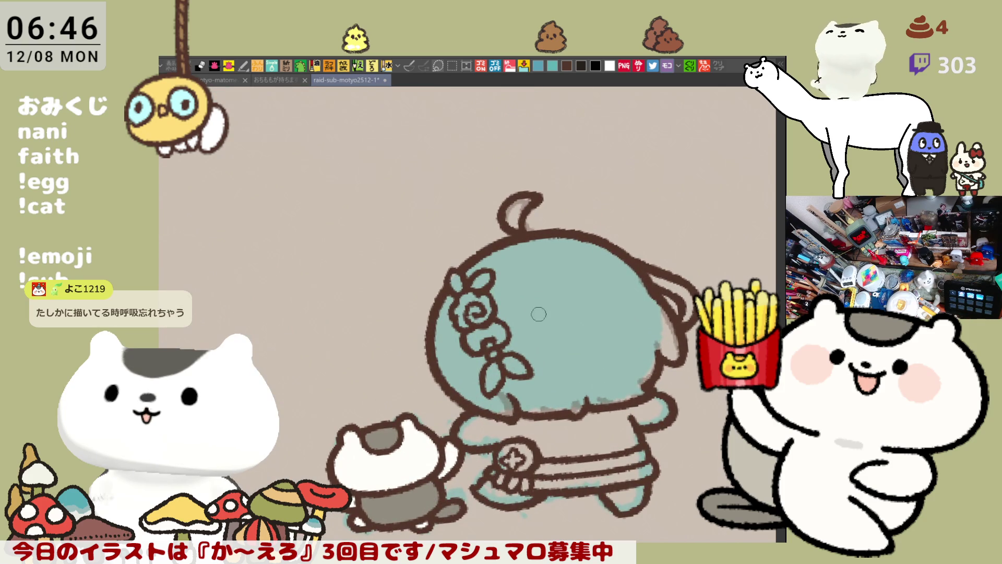
pyautogui.scroll(2, 507, 403)
pyautogui.scroll(-2, 470, 282)
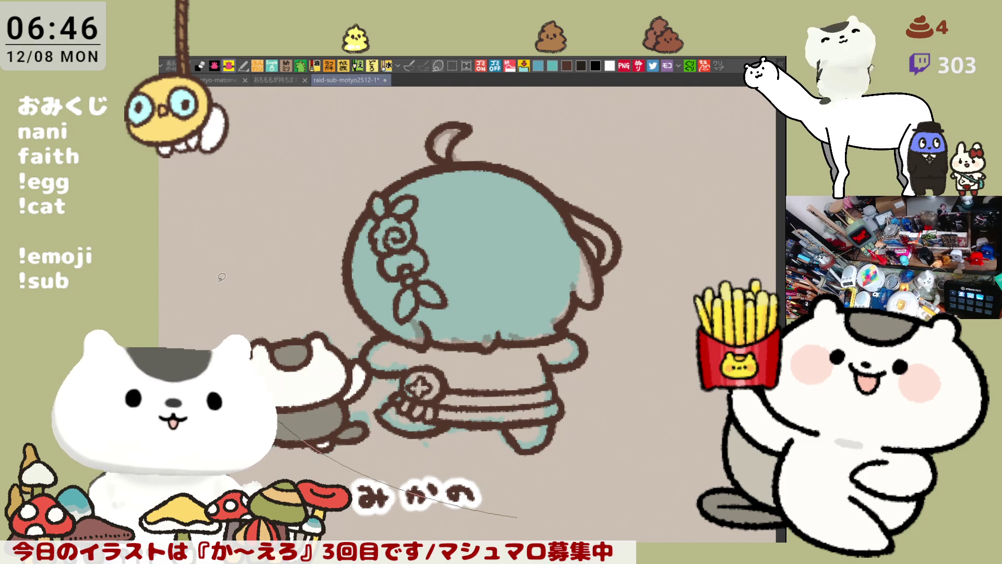
pyautogui.moveTo(425, 276); pyautogui.dragTo(438, 292)
pyautogui.hotkey('alt', 'BackSpace')
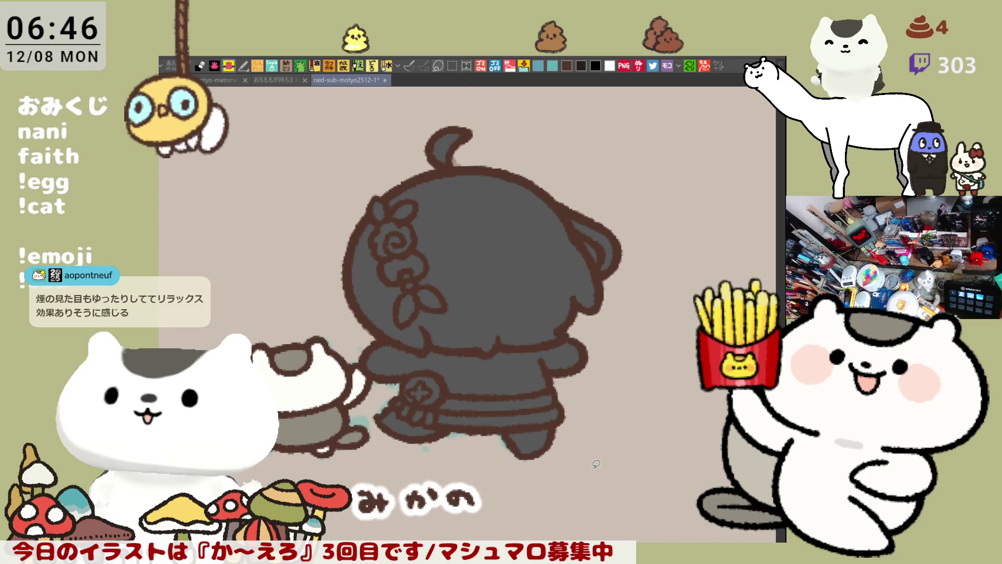
# Step: Zoom in on the みかの figure's head and fill the hair area pale cream
pyautogui.scroll(3, 591, 472)
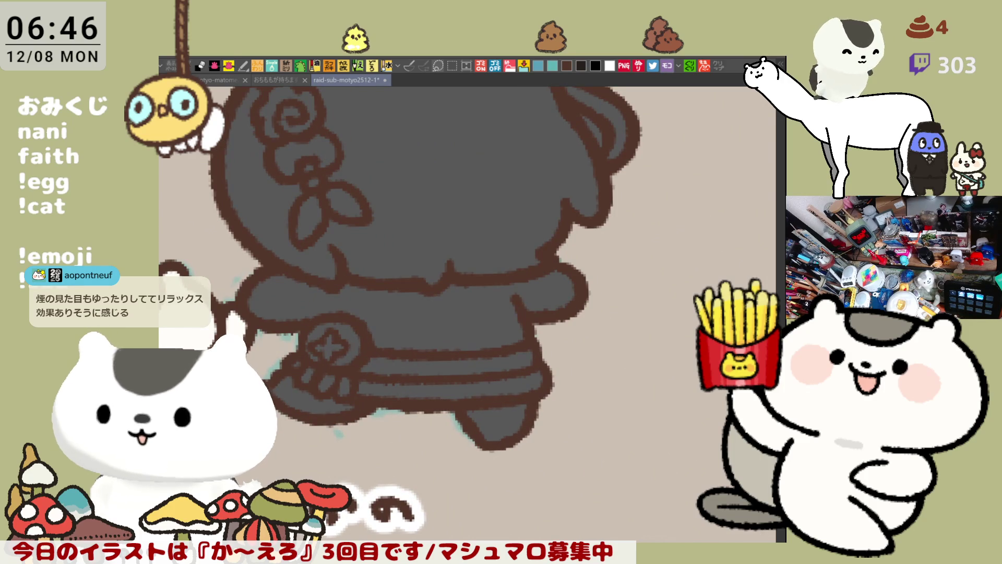
pyautogui.scroll(3, 545, 226)
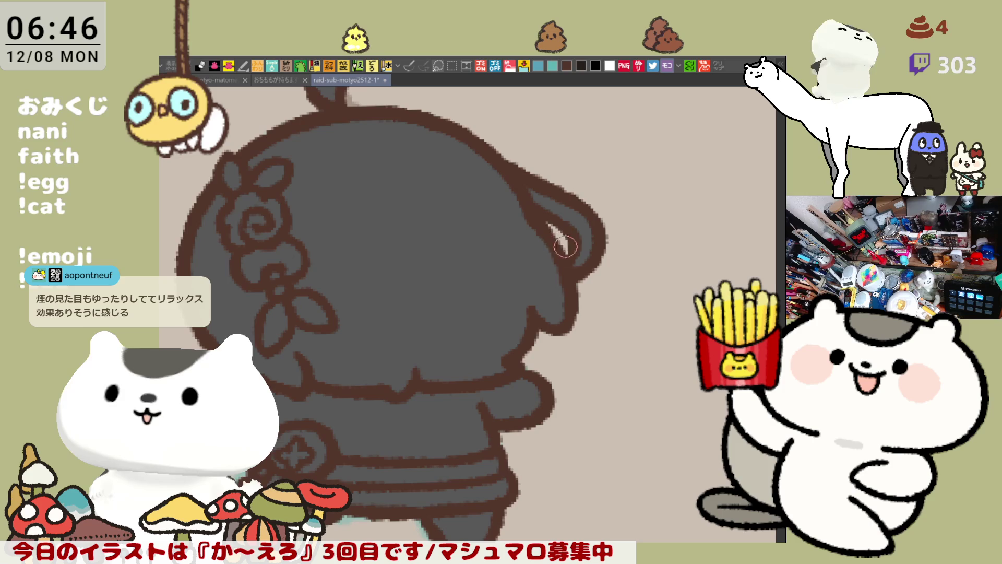
pyautogui.scroll(3, 559, 240)
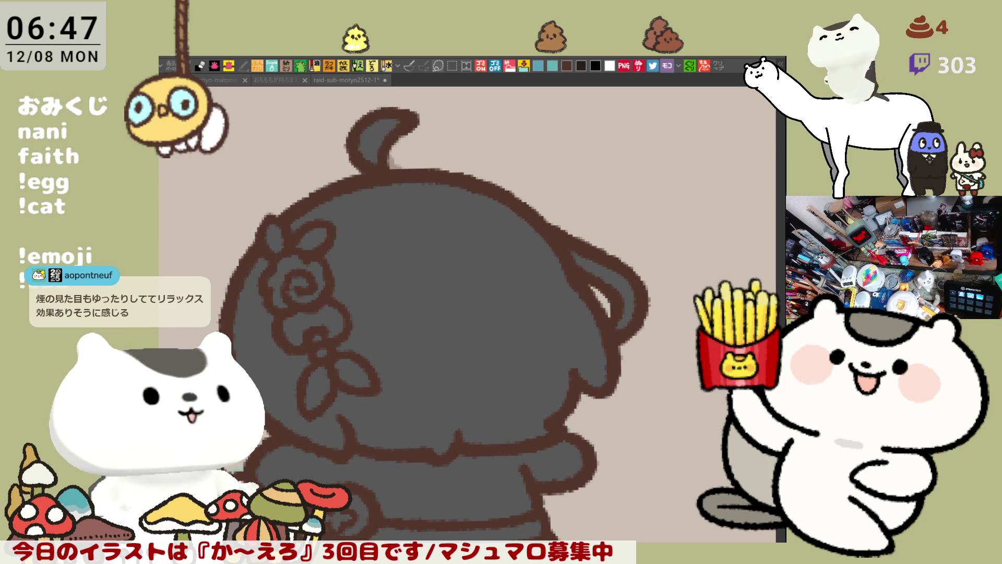
pyautogui.click(330, 277)
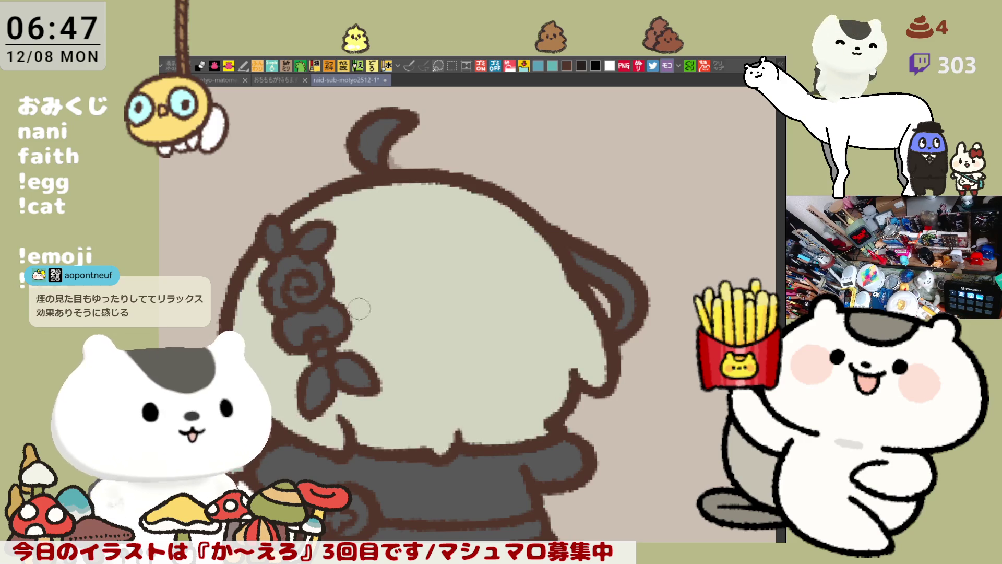
# Step: Fill both parts of the floppy ear's interior with the same light beige-grey
pyautogui.click(386, 146)
pyautogui.click(619, 275)
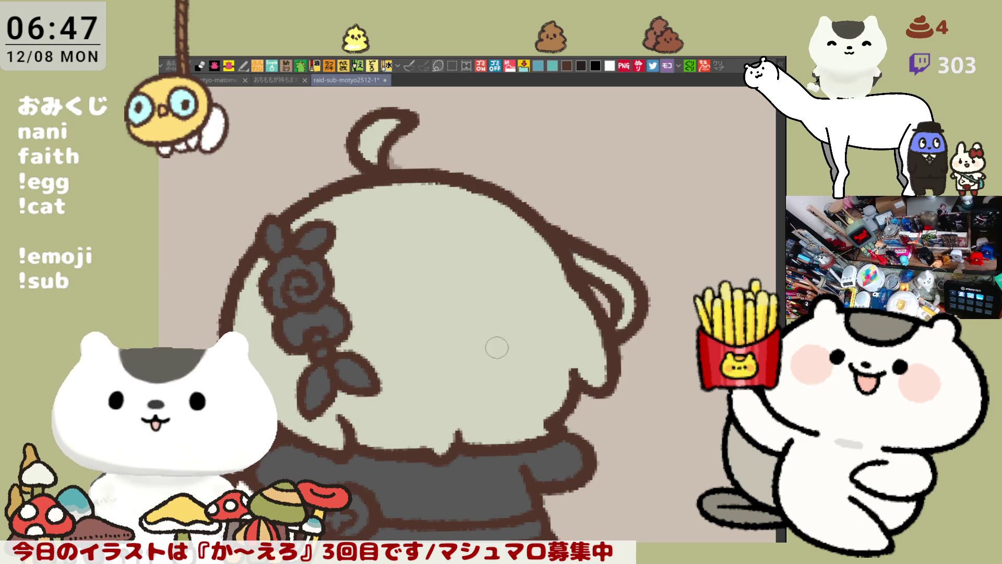
pyautogui.scroll(-2, 470, 313)
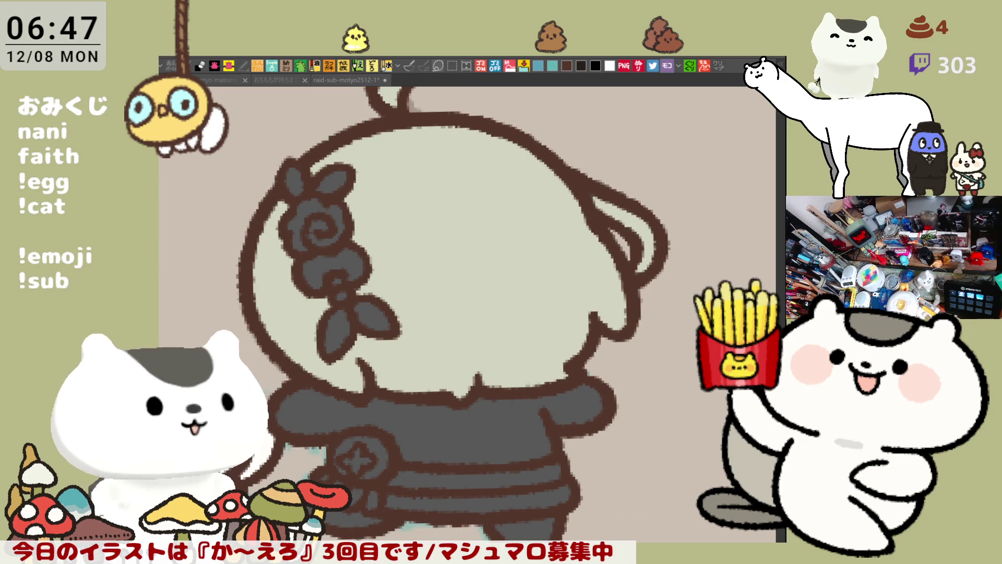
# Step: Brush a darker sage band along the bottom of the wavy fringe
pyautogui.click(360, 360)
pyautogui.moveTo(366, 364)
pyautogui.mouseDown()
pyautogui.moveTo(431, 364)
pyautogui.moveTo(519, 346)
pyautogui.moveTo(586, 351)
pyautogui.moveTo(337, 390)
pyautogui.mouseUp()
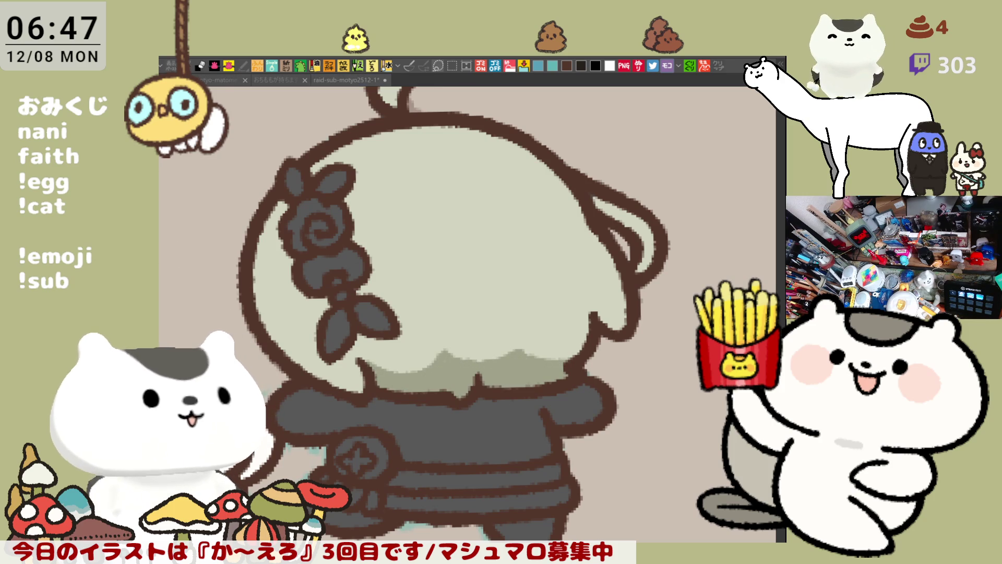
pyautogui.click(398, 215)
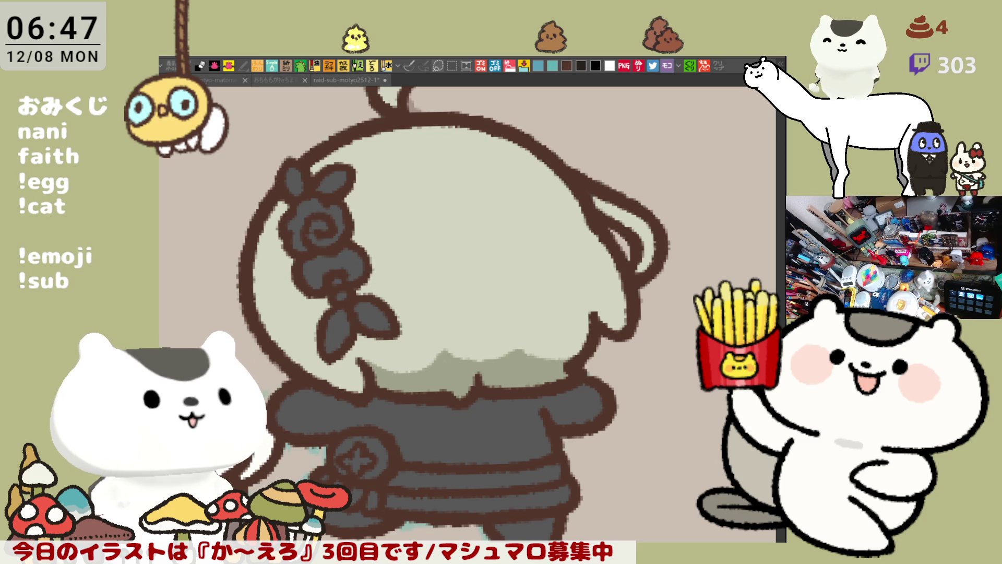
pyautogui.click(359, 163)
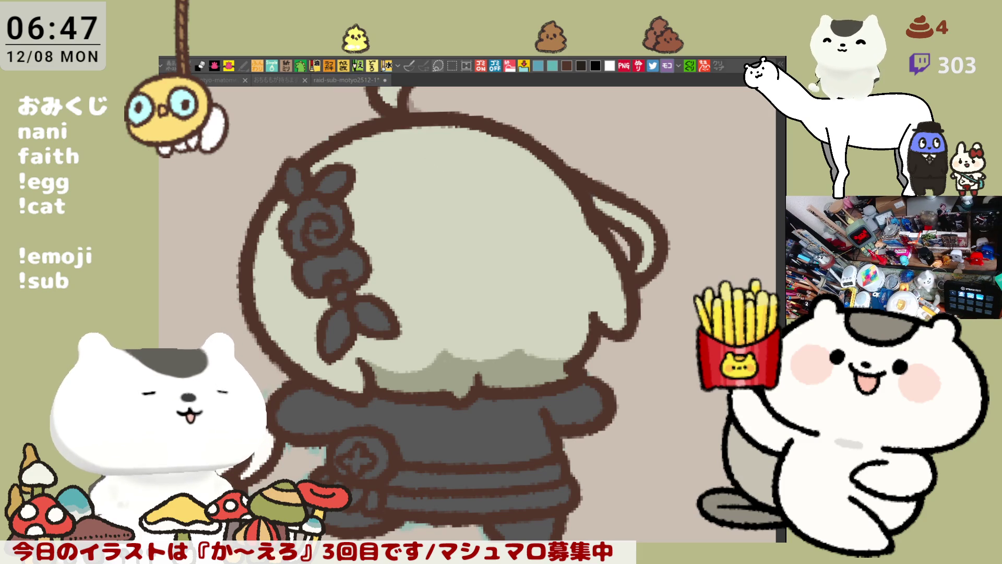
pyautogui.click(425, 205)
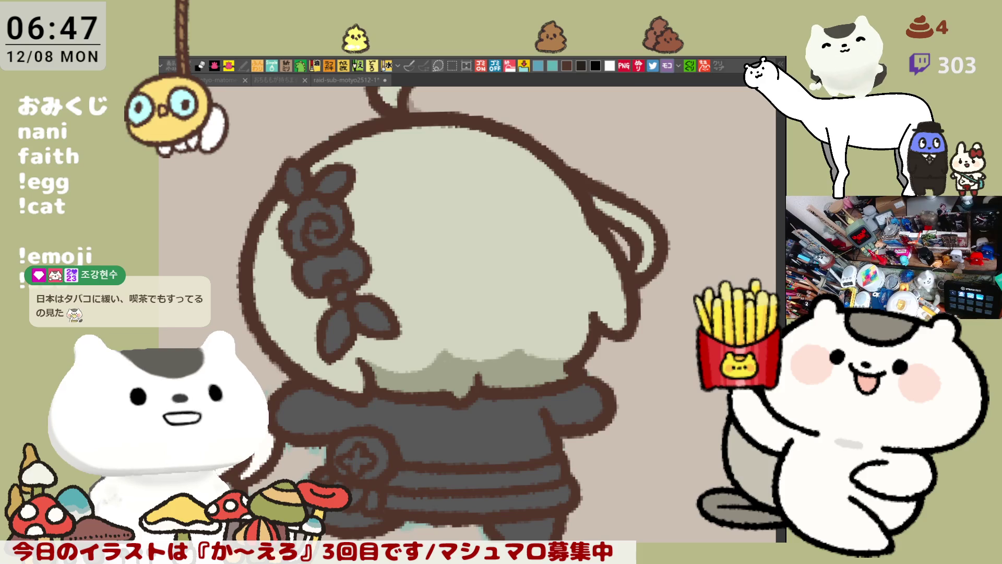
pyautogui.click(442, 221)
# Step: Add small white shine marks on the head and shade a darker band across the hair top
pyautogui.moveTo(449, 218); pyautogui.dragTo(466, 218)
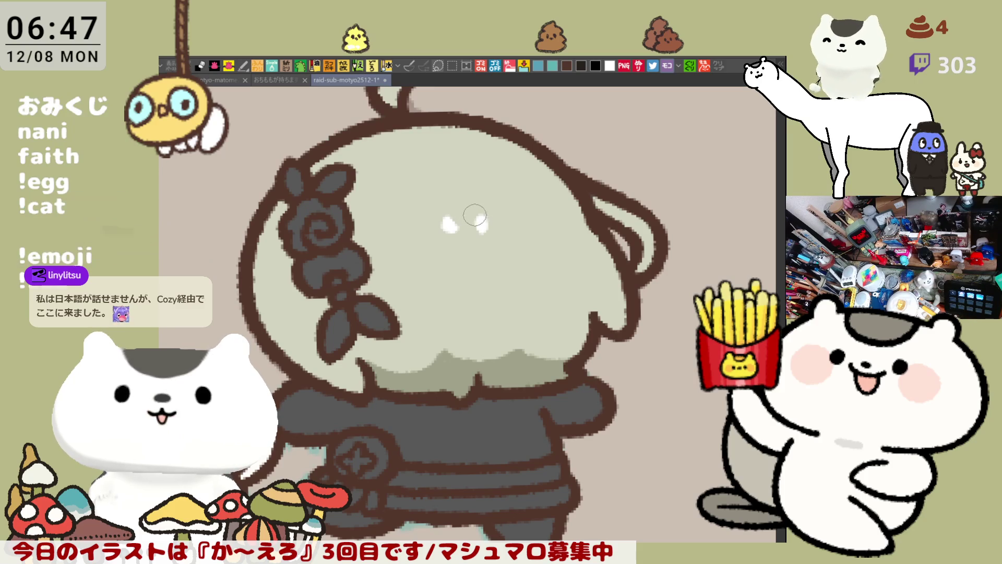
pyautogui.moveTo(451, 224)
pyautogui.mouseDown()
pyautogui.moveTo(456, 236)
pyautogui.moveTo(511, 234)
pyautogui.mouseUp()
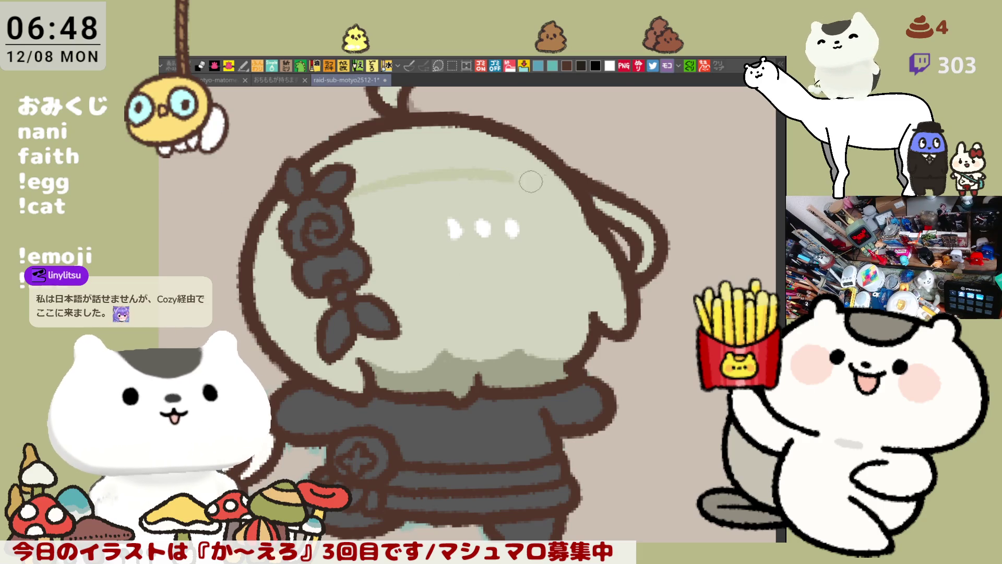
pyautogui.moveTo(361, 187)
pyautogui.mouseDown()
pyautogui.moveTo(562, 183)
pyautogui.moveTo(582, 209)
pyautogui.moveTo(470, 151)
pyautogui.mouseUp()
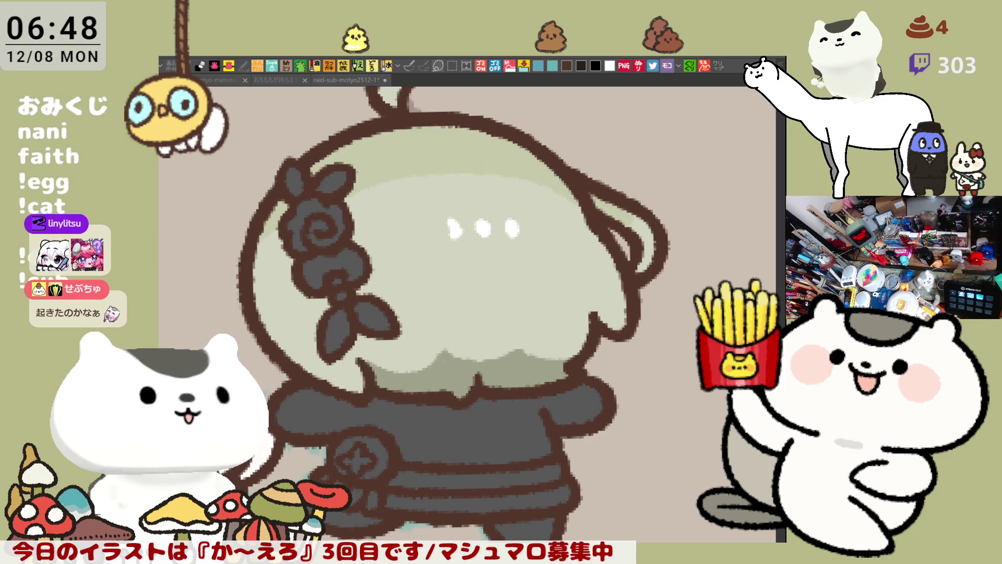
pyautogui.moveTo(443, 254); pyautogui.dragTo(574, 278)
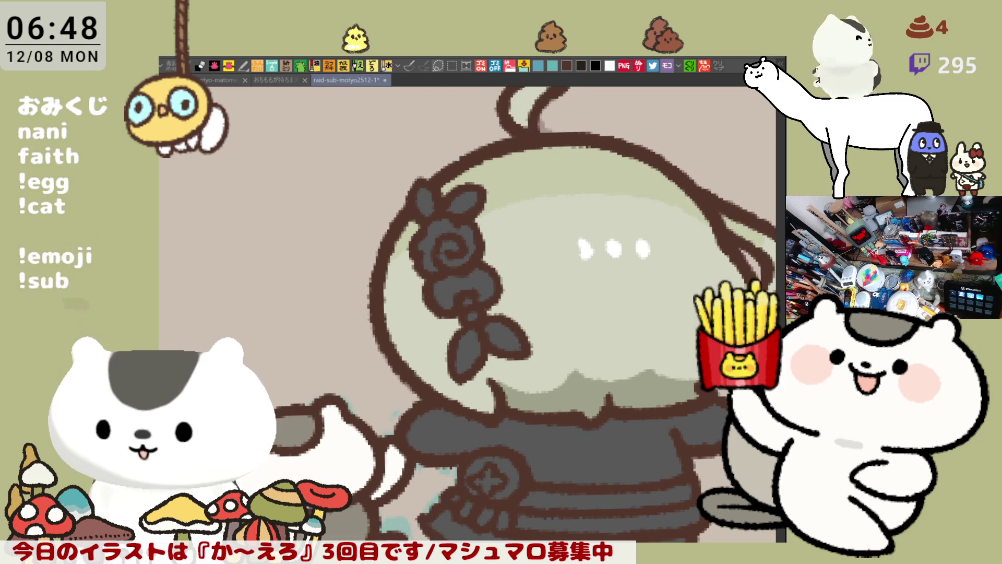
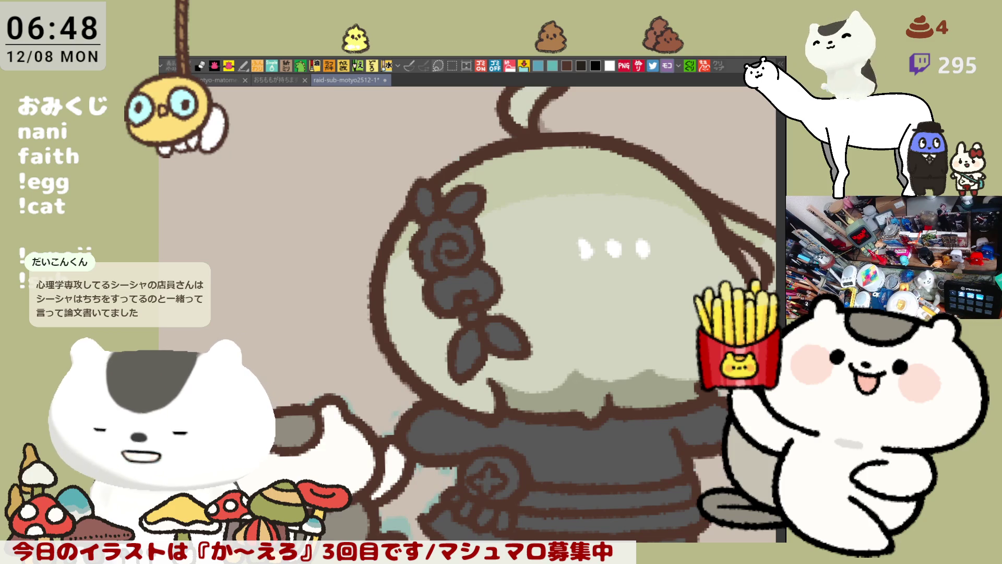
# Step: Fill the round emblem and its dangling charm on the lower outfit with gold
pyautogui.scroll(-5, 637, 481)
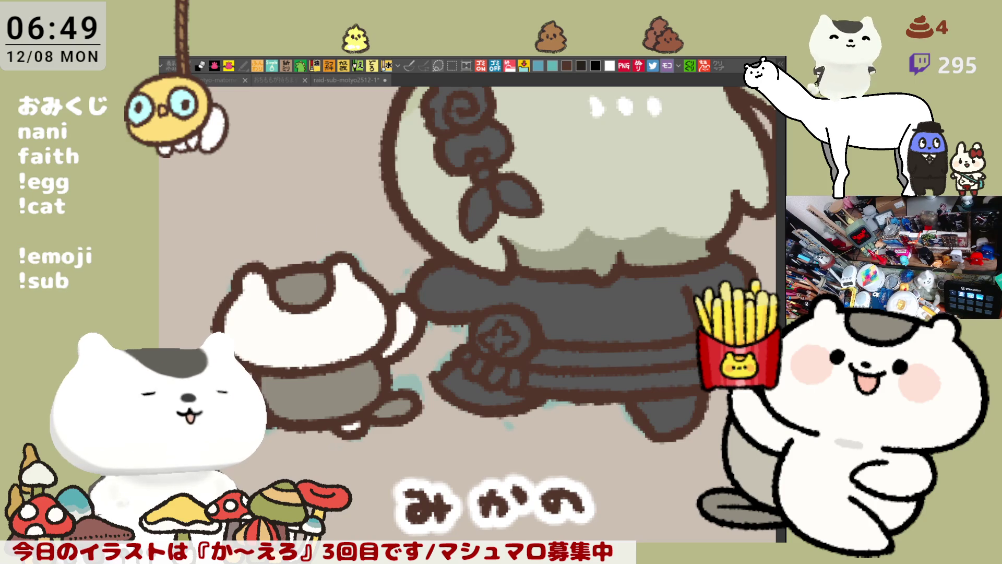
pyautogui.click(499, 334)
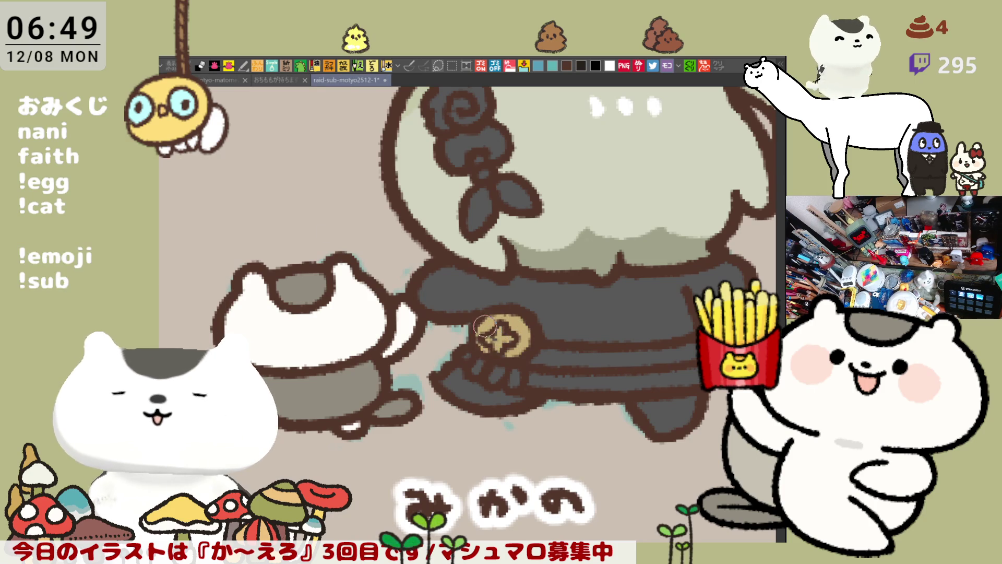
pyautogui.moveTo(502, 370); pyautogui.dragTo(526, 368)
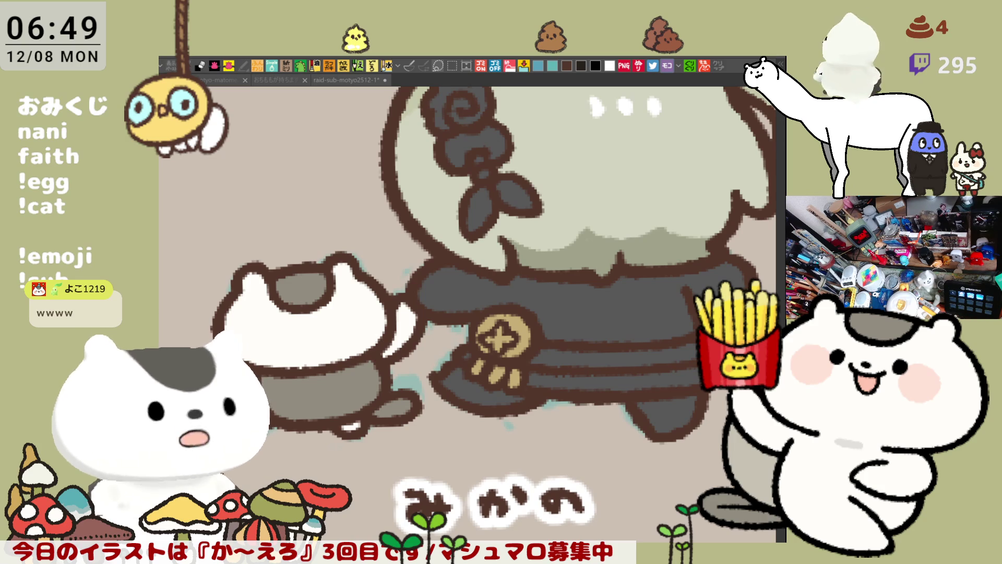
# Step: Fill the dark waist stripes with red
pyautogui.click(586, 313)
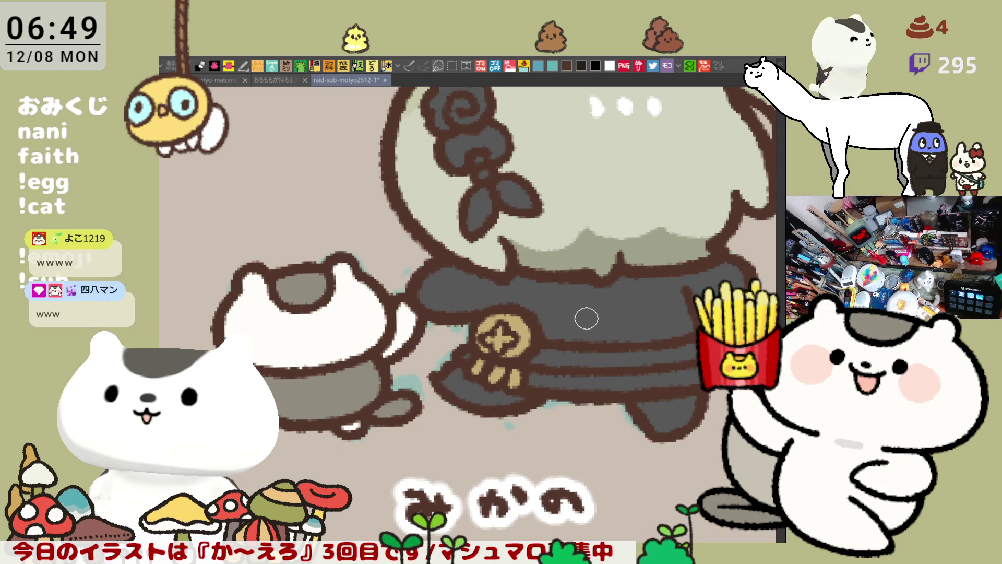
pyautogui.click(597, 358)
pyautogui.click(604, 377)
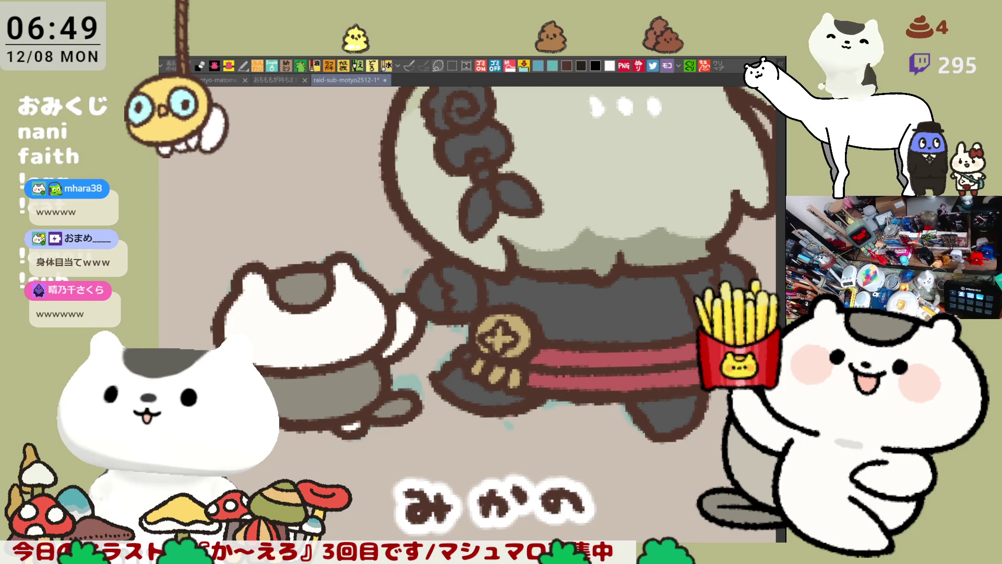
# Step: Fill the dark grey shirt red, paint the right hand pale to match the left, and start reddening the hair rose
pyautogui.moveTo(589, 320); pyautogui.dragTo(531, 364)
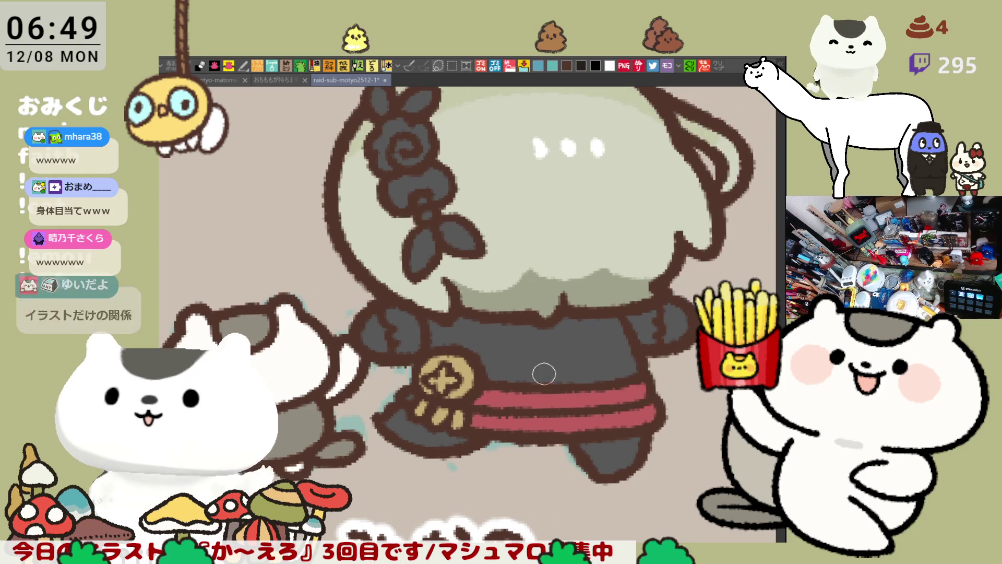
pyautogui.click(522, 346)
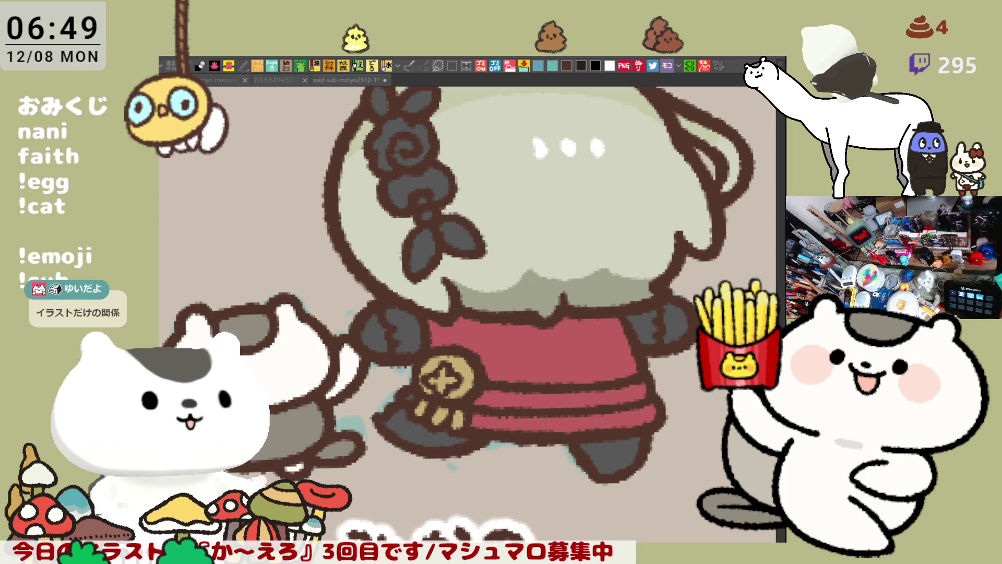
pyautogui.moveTo(668, 324); pyautogui.dragTo(682, 316)
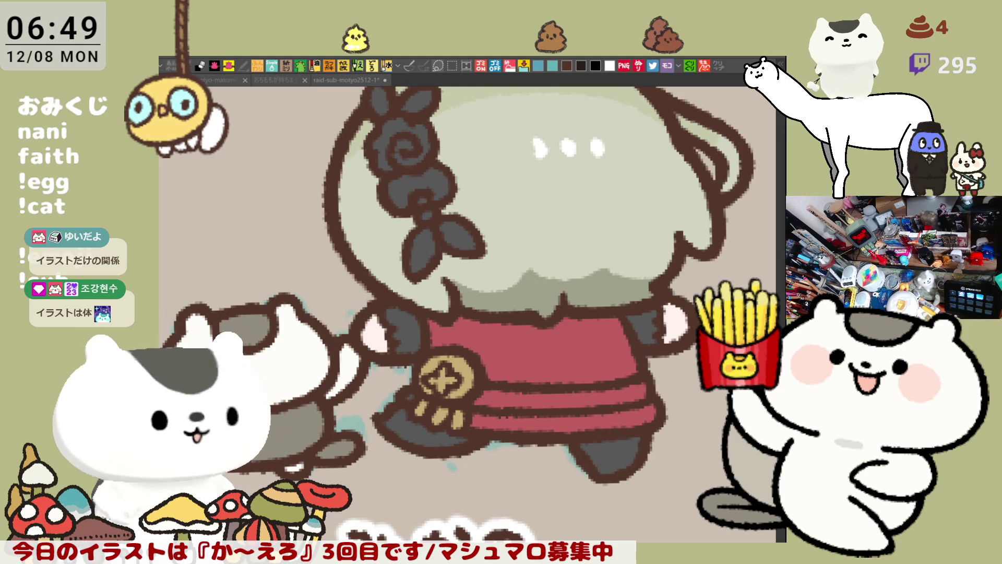
pyautogui.click(397, 182)
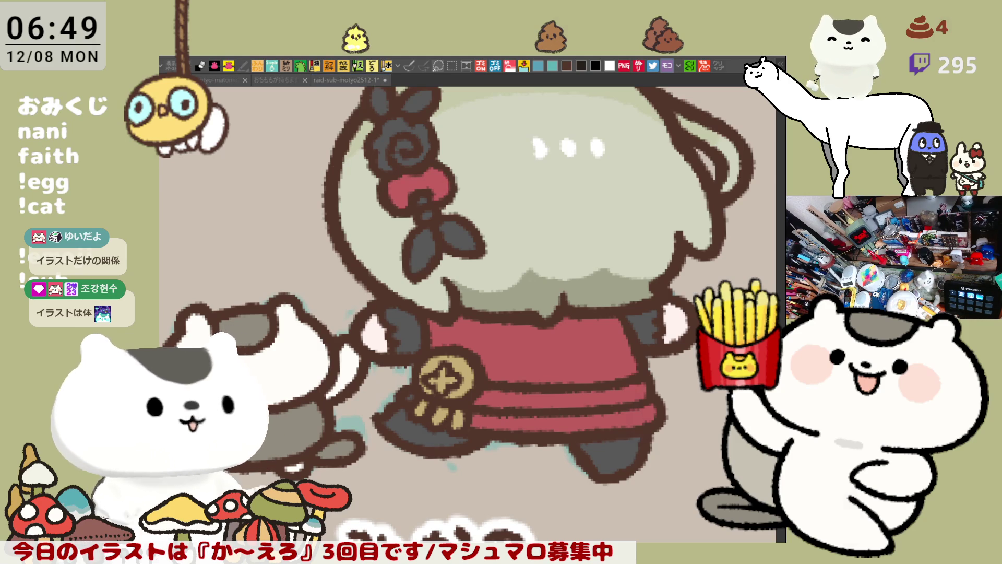
pyautogui.scroll(2, 397, 182)
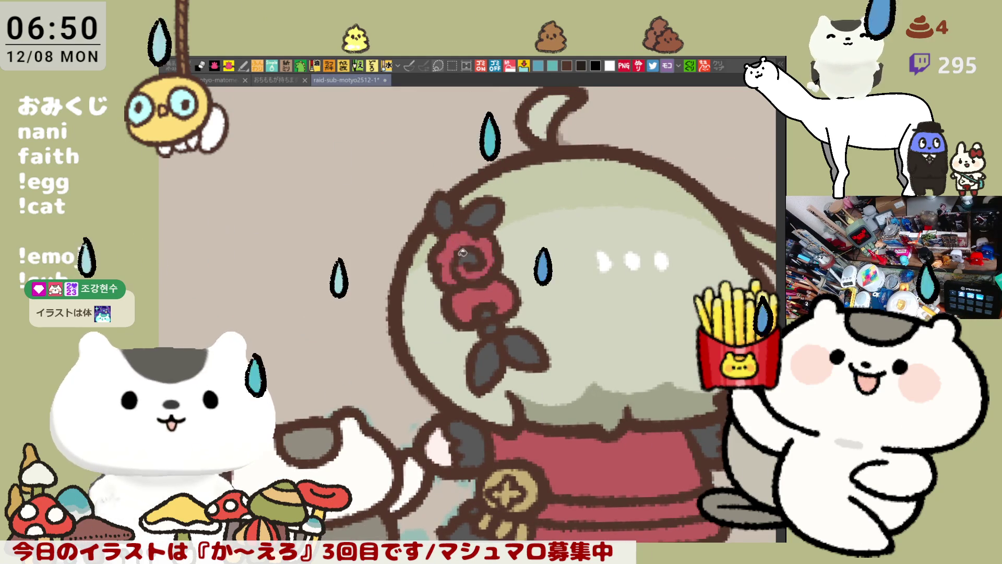
# Step: Fill the rose's dark centre red, cover the stray white spot and paint white stripes on the leaf
pyautogui.click(452, 257)
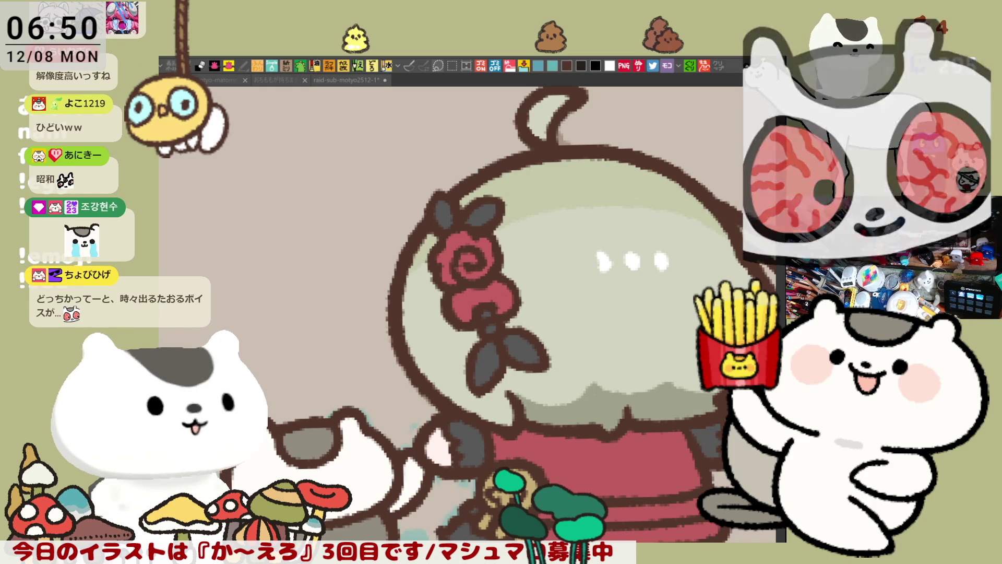
pyautogui.click(506, 355)
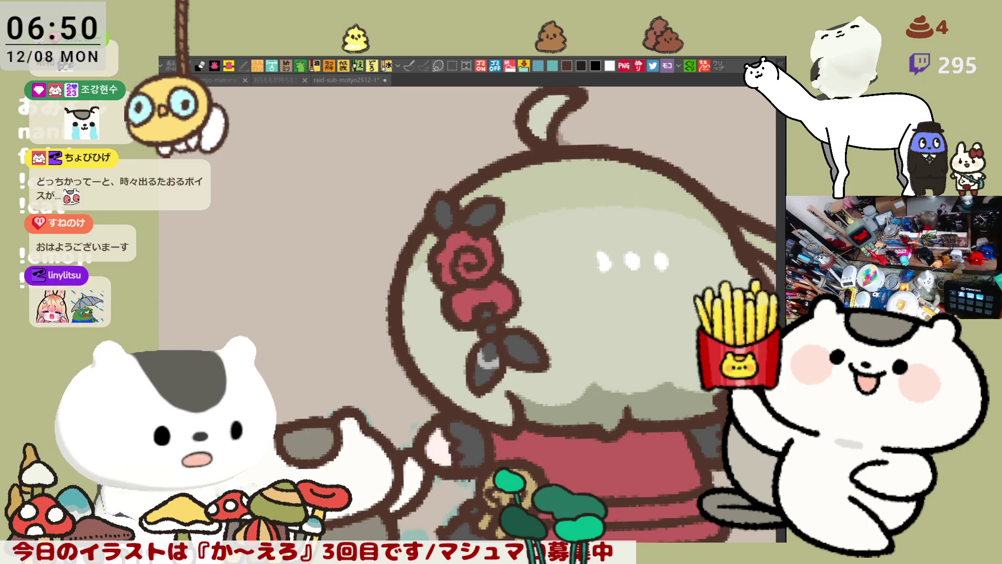
pyautogui.click(417, 285)
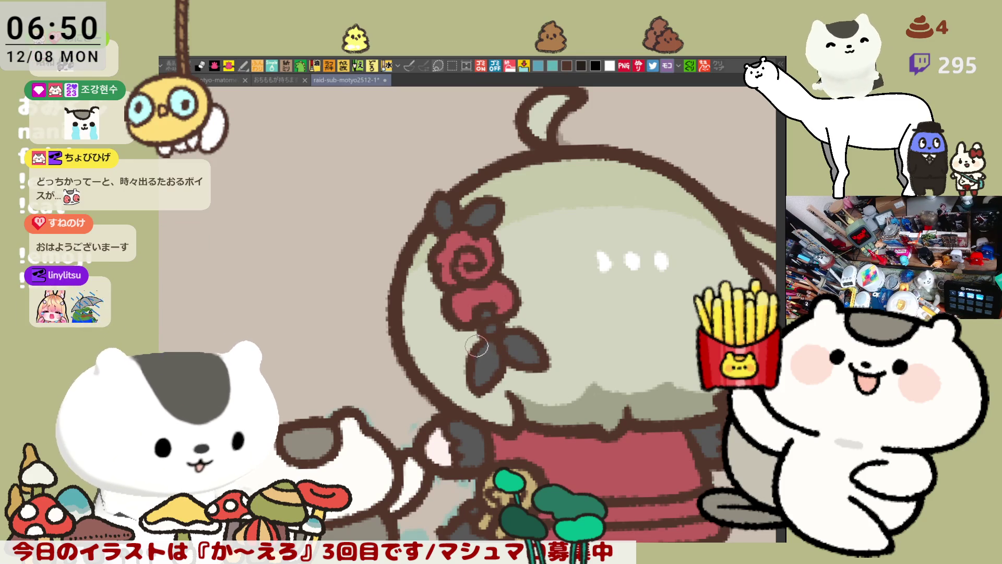
pyautogui.moveTo(491, 362); pyautogui.dragTo(478, 346)
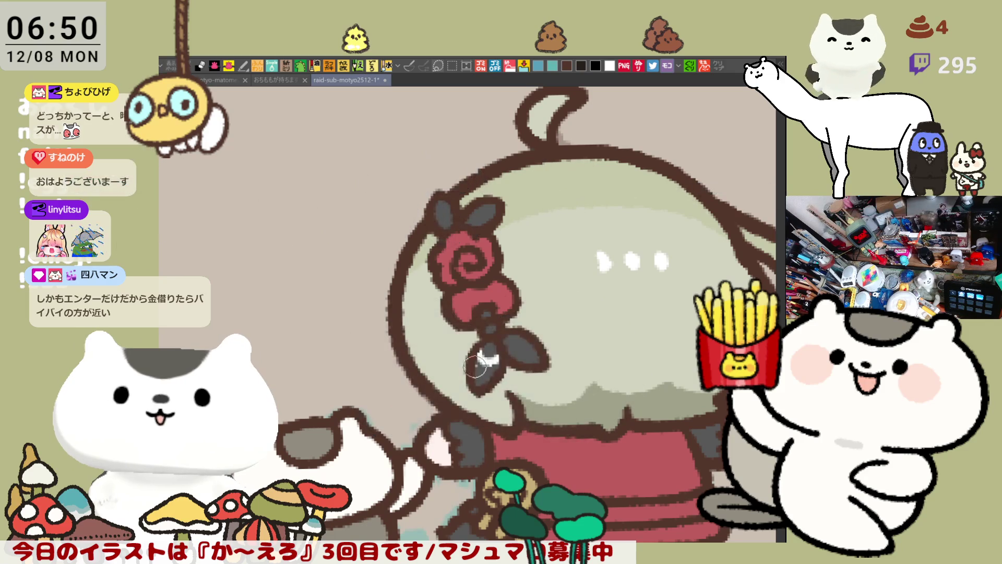
pyautogui.moveTo(479, 375); pyautogui.dragTo(495, 363)
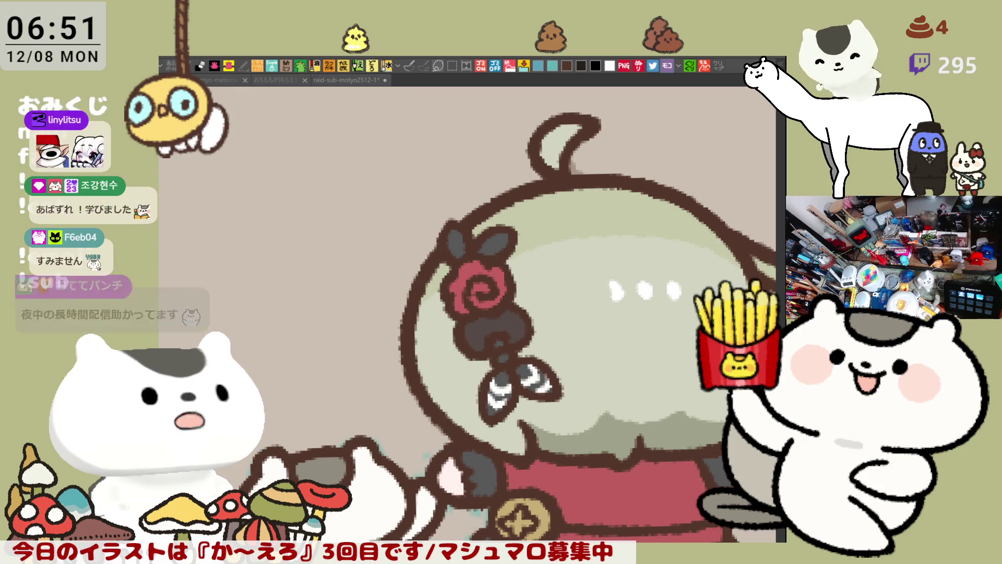
# Step: Darken the rose's spiral lines in red, dab red onto the ribbon below, and extend the rose's white highlight
pyautogui.click(483, 287)
pyautogui.moveTo(483, 287); pyautogui.dragTo(478, 290)
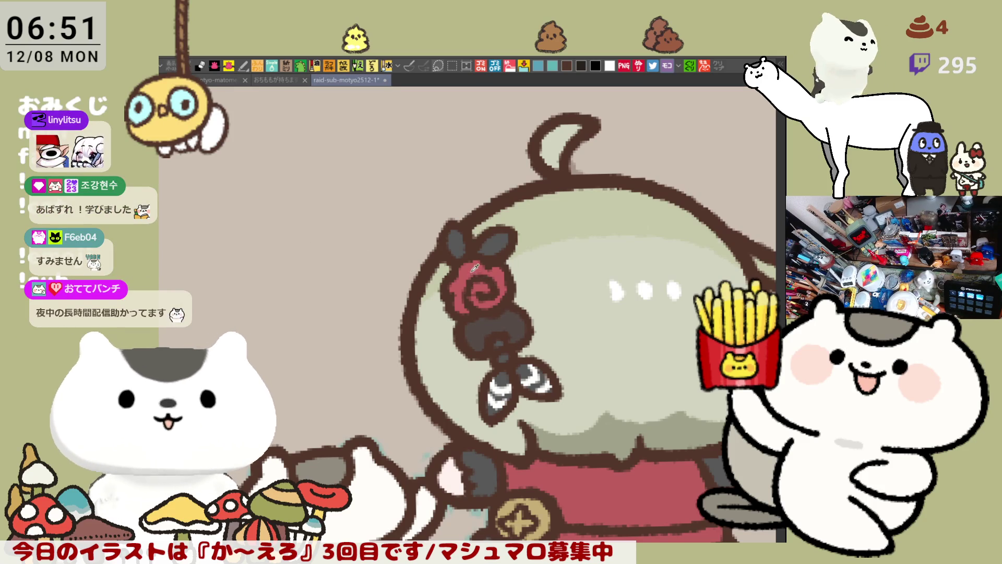
pyautogui.click(500, 341)
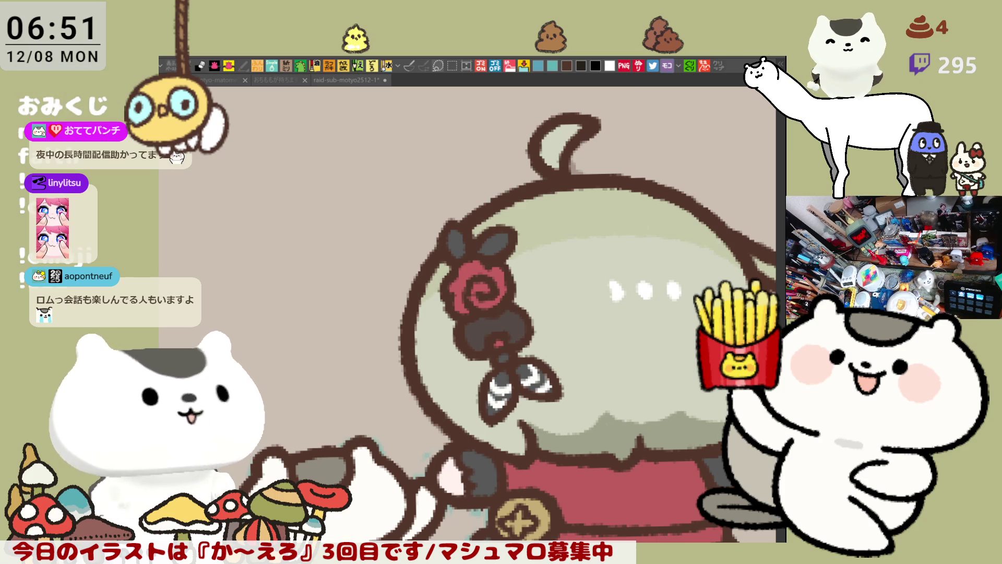
pyautogui.click(502, 354)
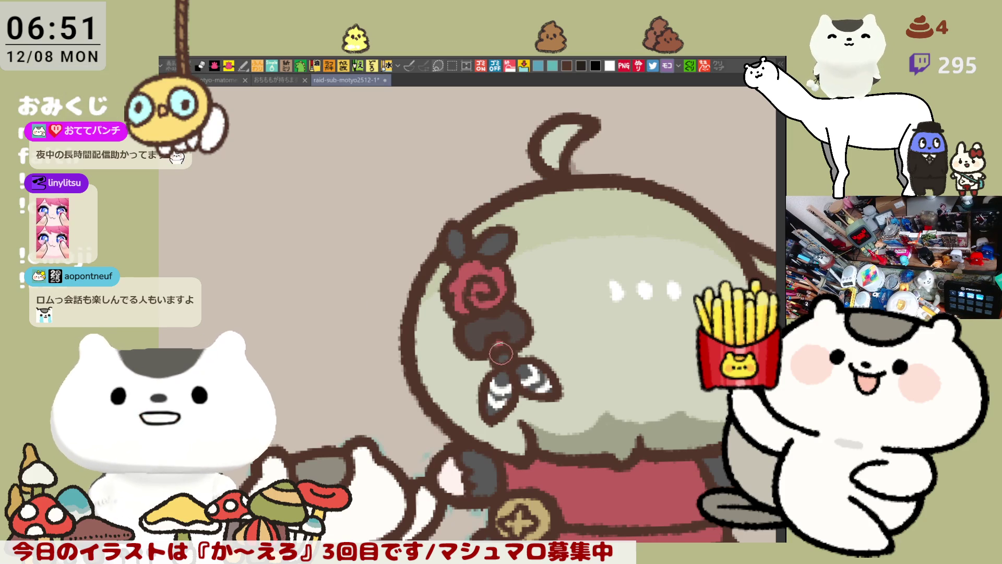
pyautogui.moveTo(502, 354)
pyautogui.mouseDown()
pyautogui.moveTo(504, 329)
pyautogui.moveTo(514, 320)
pyautogui.moveTo(517, 337)
pyautogui.moveTo(527, 322)
pyautogui.moveTo(512, 331)
pyautogui.moveTo(510, 316)
pyautogui.mouseUp()
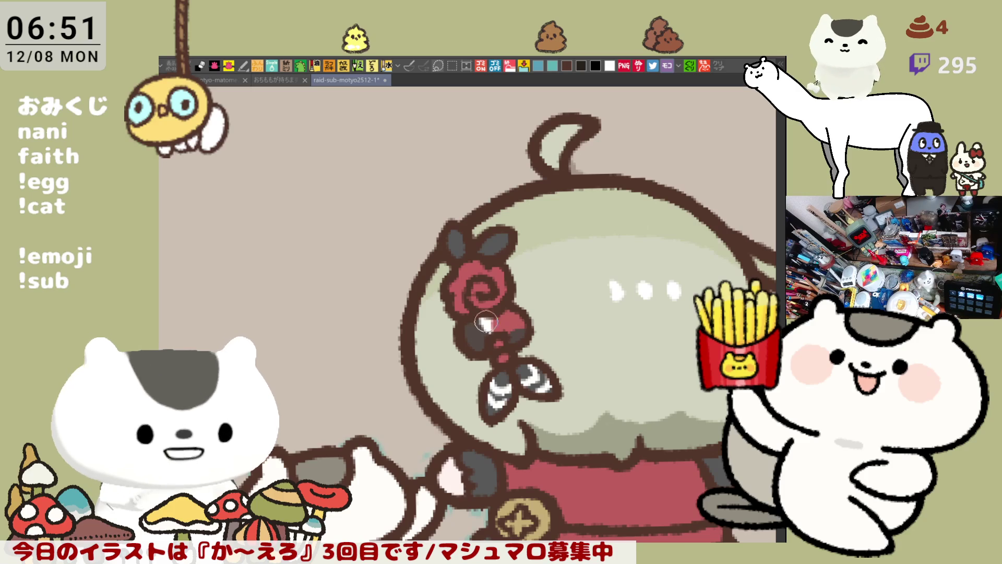
pyautogui.moveTo(480, 324); pyautogui.dragTo(501, 328)
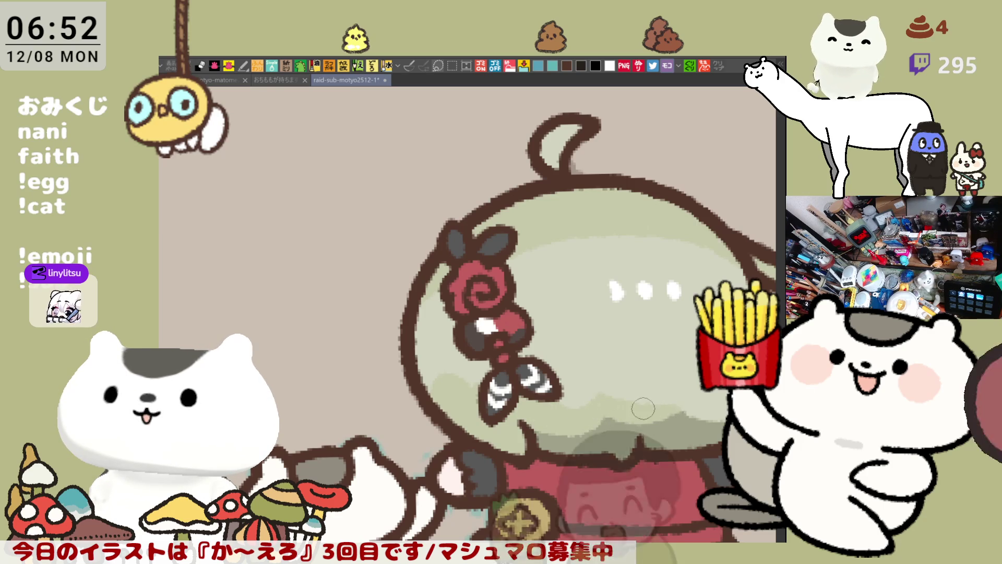
# Step: Blend a paler green shade across the hair, then pan over the head to check it
pyautogui.moveTo(605, 399); pyautogui.dragTo(576, 437)
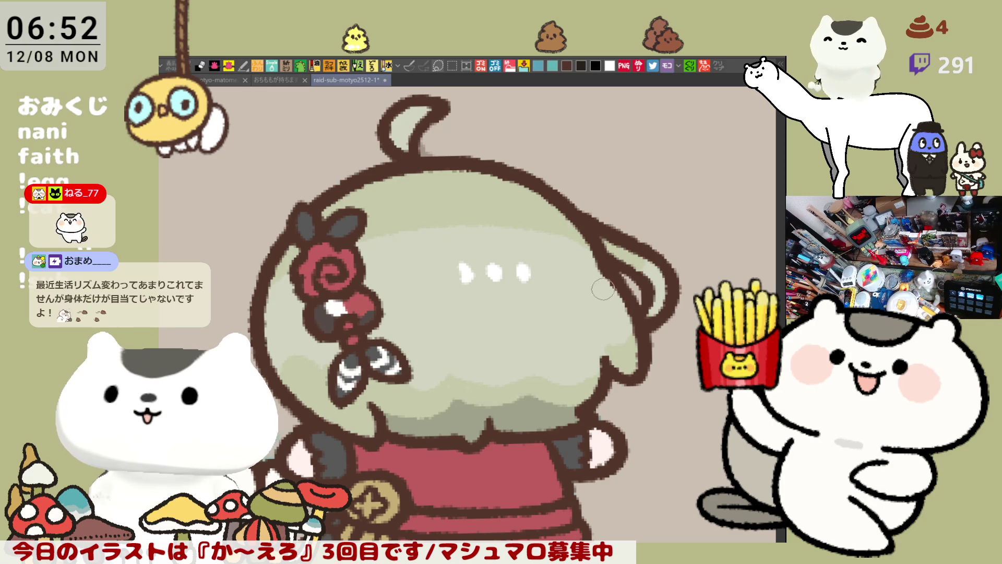
pyautogui.moveTo(565, 296)
pyautogui.mouseDown()
pyautogui.moveTo(626, 305)
pyautogui.moveTo(616, 294)
pyautogui.moveTo(613, 363)
pyautogui.moveTo(610, 334)
pyautogui.moveTo(619, 336)
pyautogui.moveTo(623, 344)
pyautogui.moveTo(579, 303)
pyautogui.moveTo(613, 277)
pyautogui.moveTo(610, 286)
pyautogui.mouseUp()
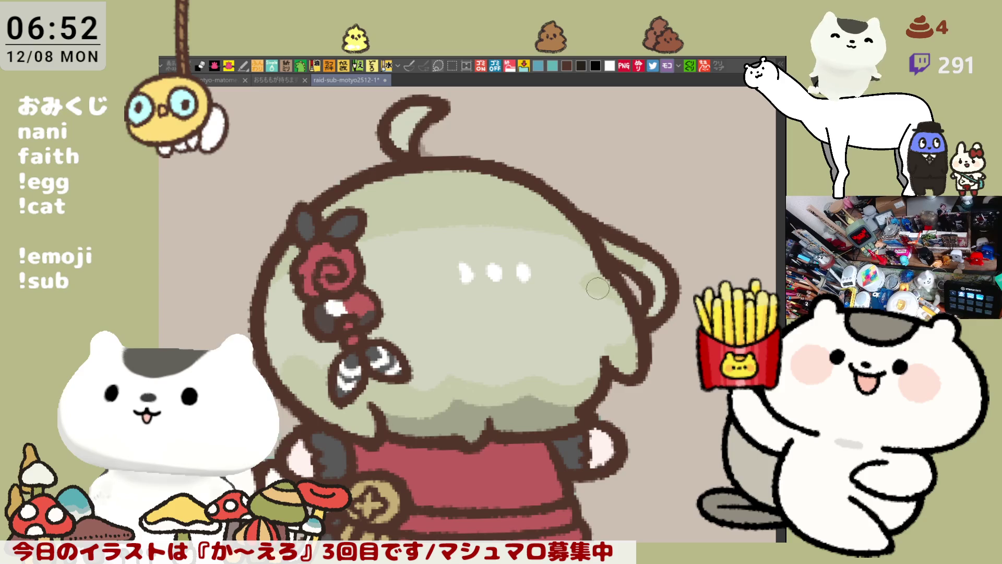
pyautogui.moveTo(565, 298)
pyautogui.mouseDown()
pyautogui.moveTo(593, 313)
pyautogui.moveTo(504, 309)
pyautogui.mouseUp()
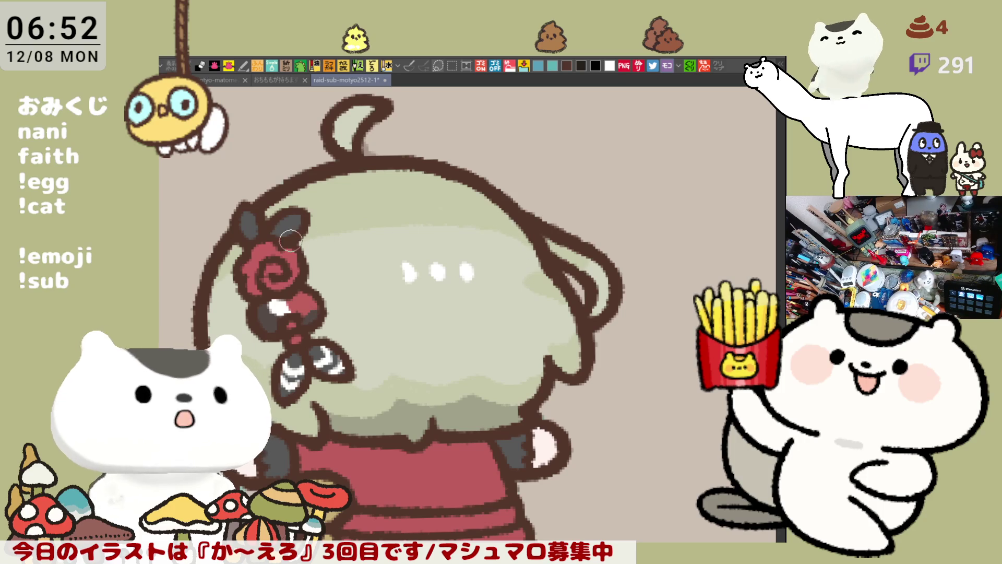
pyautogui.moveTo(522, 337); pyautogui.dragTo(571, 324)
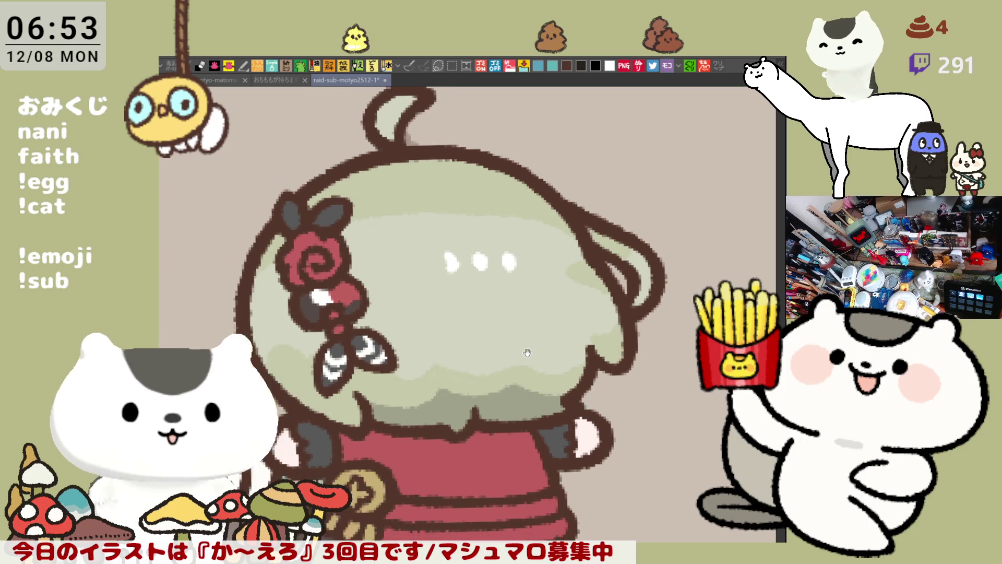
pyautogui.scroll(-3, 519, 378)
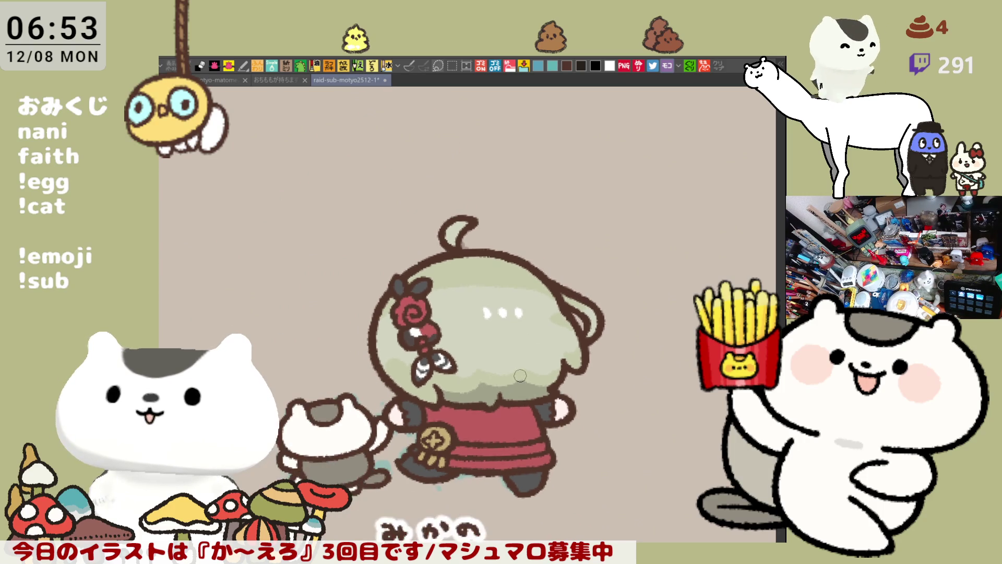
# Step: Frame the head, lighten a small hair patch and paint a darker green shadow band across the hair
pyautogui.scroll(3, 518, 365)
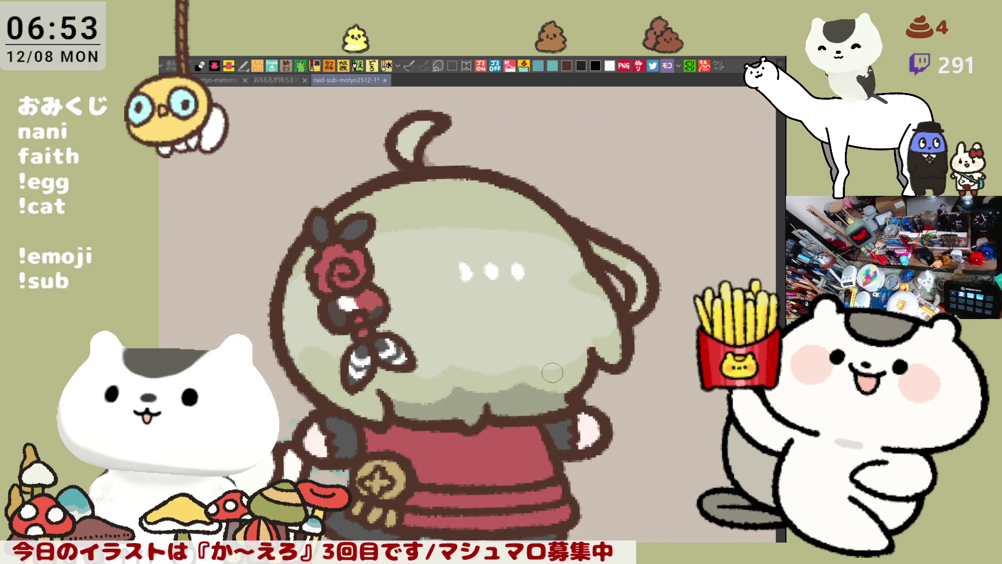
pyautogui.moveTo(577, 375); pyautogui.dragTo(572, 346)
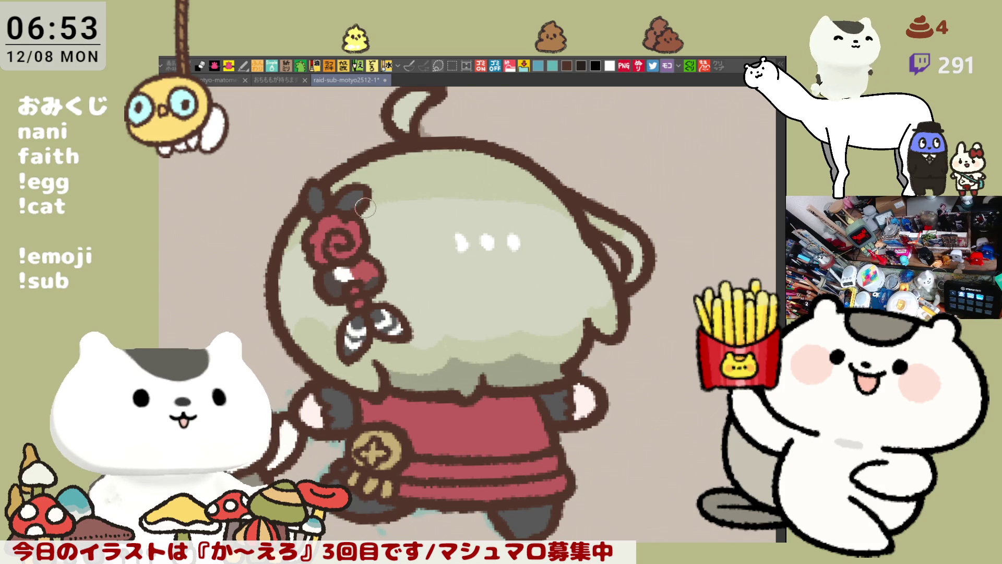
pyautogui.moveTo(561, 214); pyautogui.dragTo(585, 279)
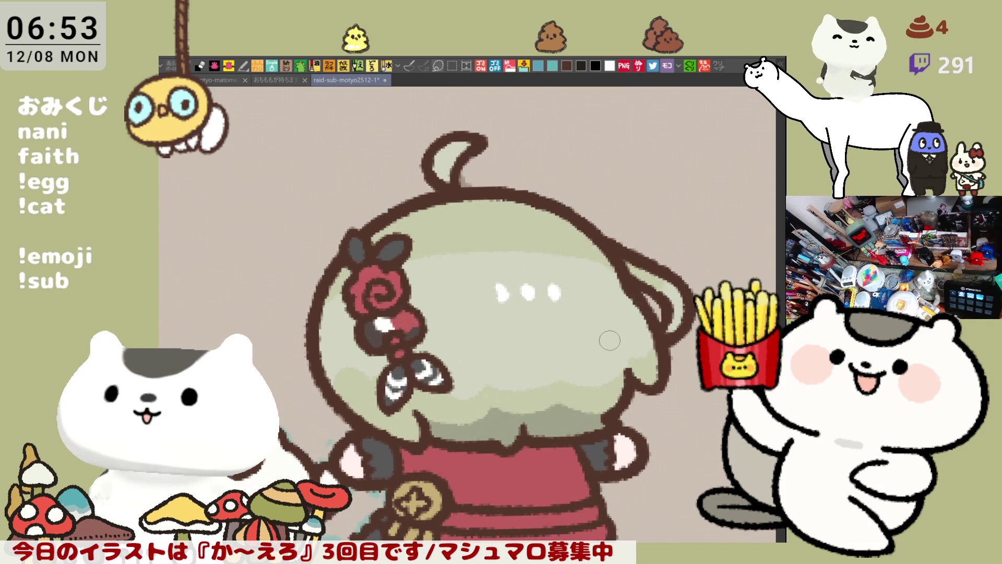
pyautogui.scroll(-4, 580, 362)
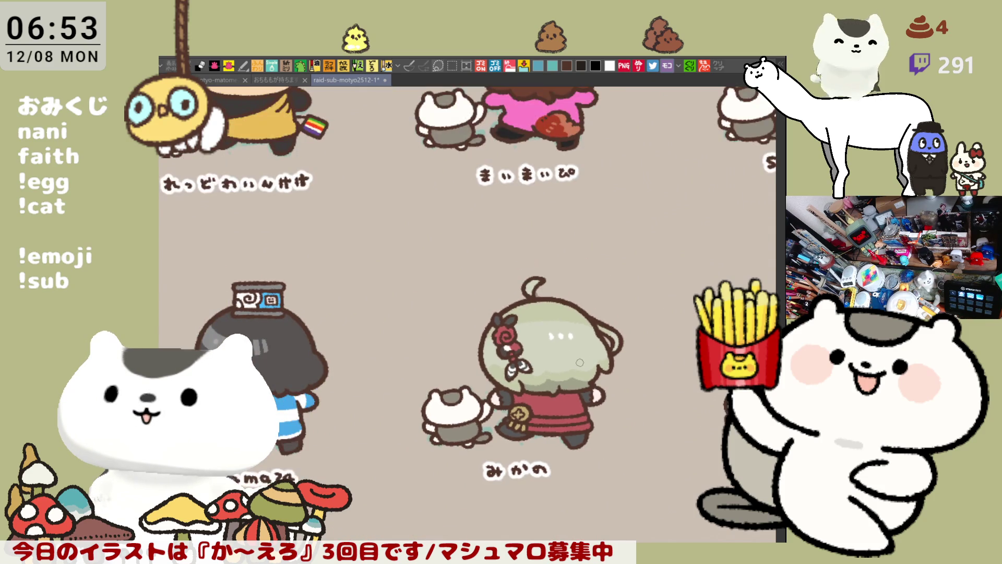
pyautogui.scroll(4, 580, 363)
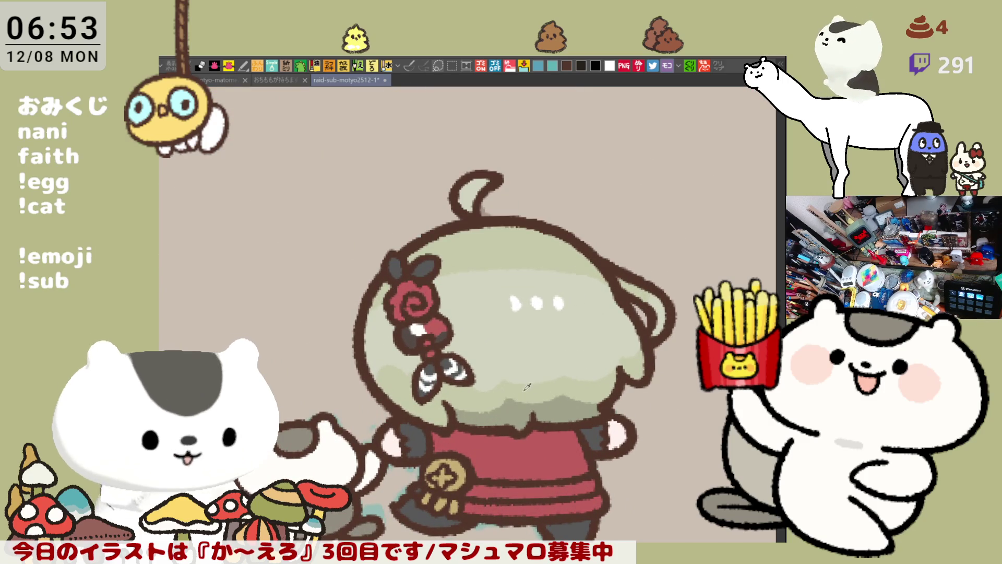
pyautogui.moveTo(387, 320)
pyautogui.mouseDown()
pyautogui.moveTo(365, 342)
pyautogui.moveTo(446, 360)
pyautogui.mouseUp()
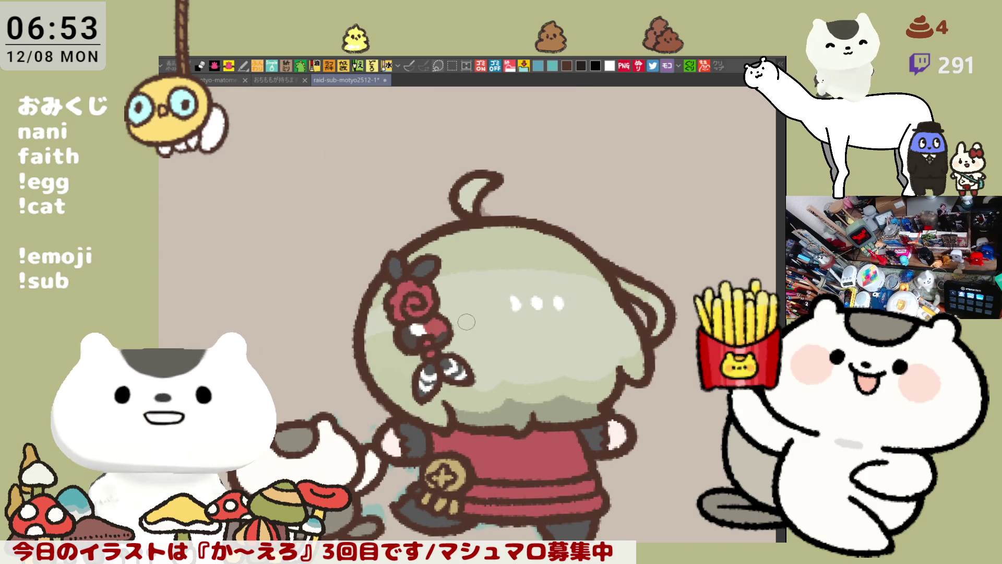
pyautogui.moveTo(469, 323)
pyautogui.mouseDown()
pyautogui.moveTo(444, 323)
pyautogui.moveTo(629, 326)
pyautogui.moveTo(620, 340)
pyautogui.mouseUp()
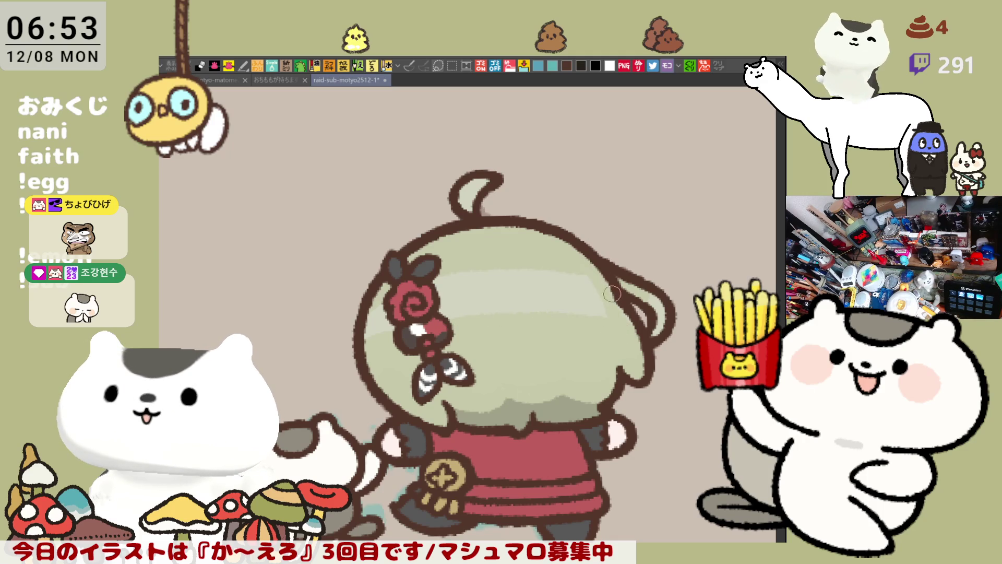
# Step: Stroke faint light highlights over the green hair to soften its tones
pyautogui.moveTo(569, 266); pyautogui.dragTo(590, 312)
pyautogui.moveTo(566, 280); pyautogui.dragTo(566, 327)
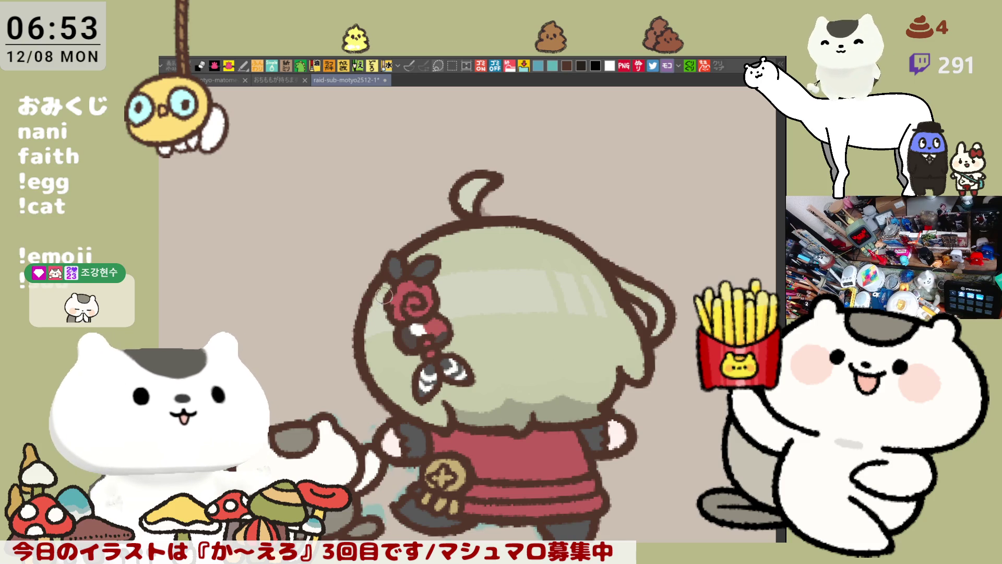
pyautogui.moveTo(527, 261); pyautogui.dragTo(570, 244)
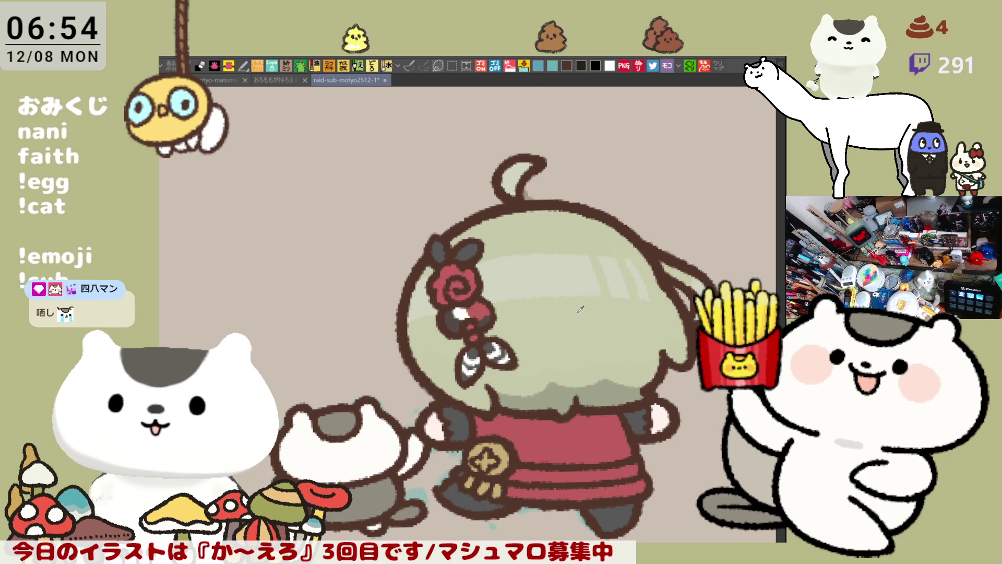
pyautogui.moveTo(579, 273); pyautogui.dragTo(573, 317)
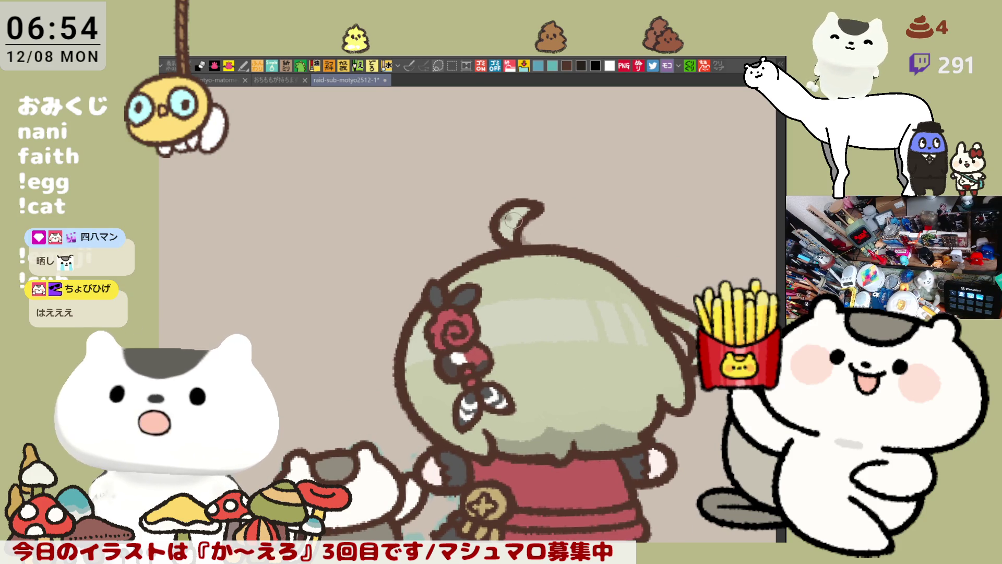
pyautogui.scroll(-2, 574, 274)
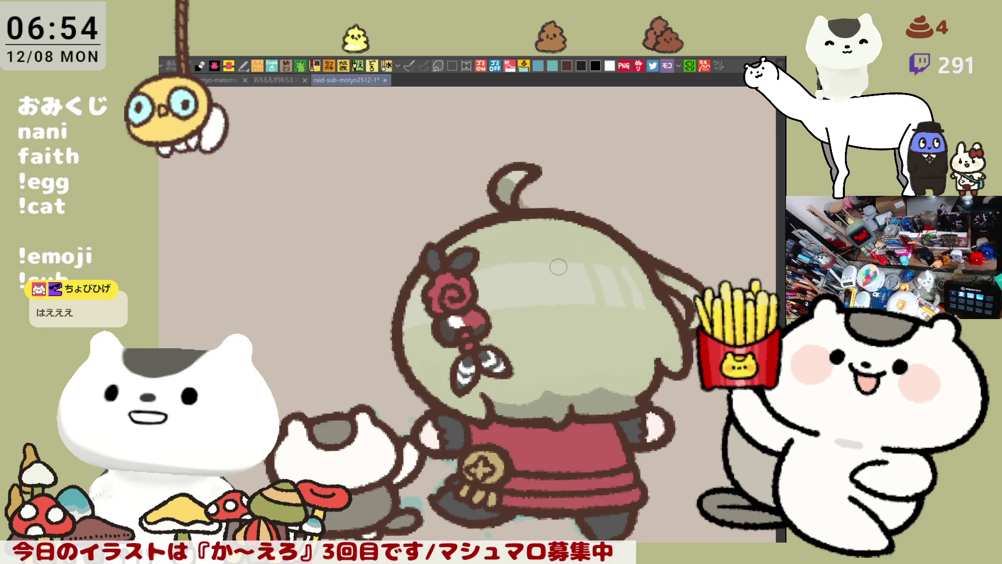
# Step: Dab two small shine marks onto the hair, then pan and zoom to review the head
pyautogui.moveTo(561, 271); pyautogui.dragTo(509, 302)
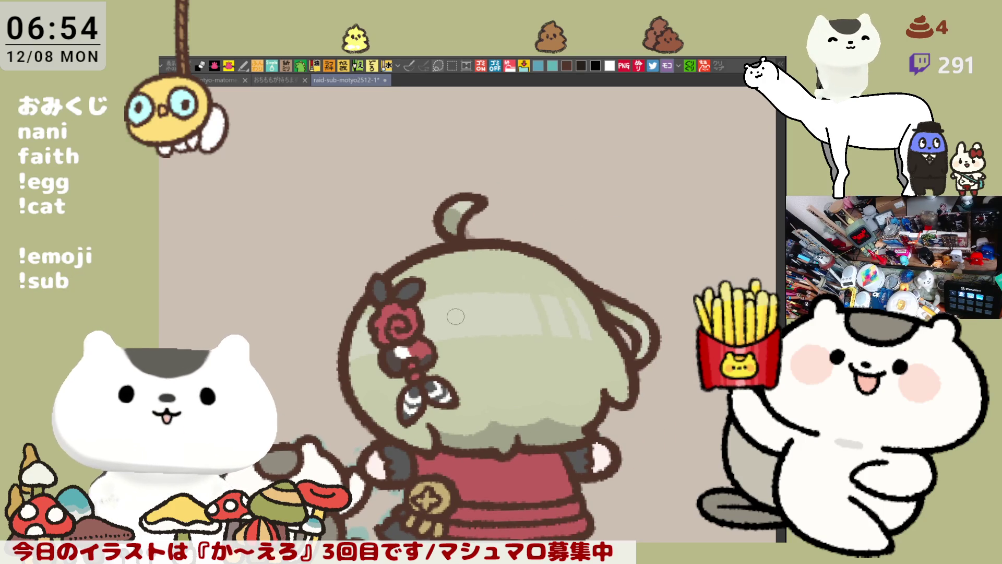
pyautogui.moveTo(463, 316); pyautogui.dragTo(464, 321)
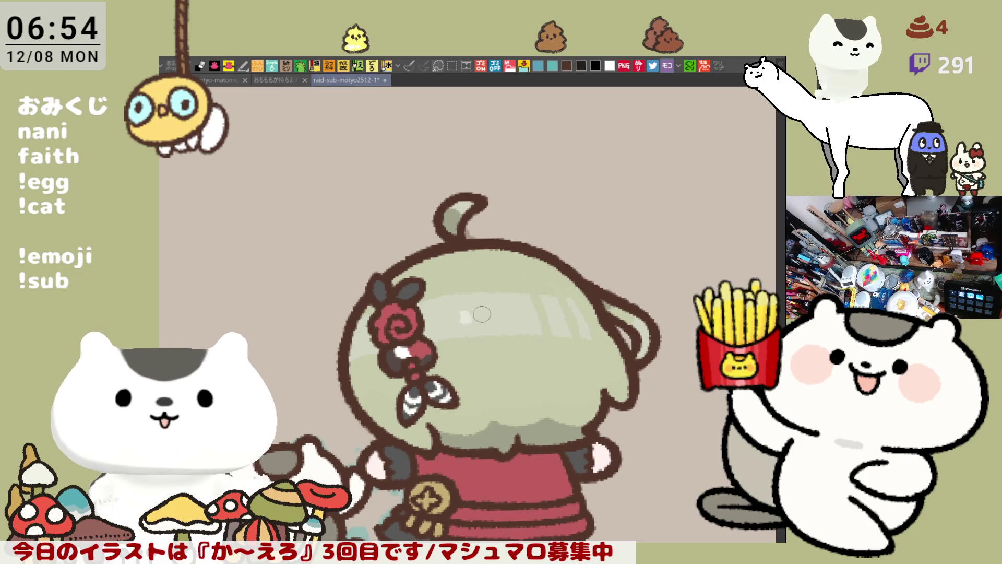
pyautogui.moveTo(485, 313); pyautogui.dragTo(489, 320)
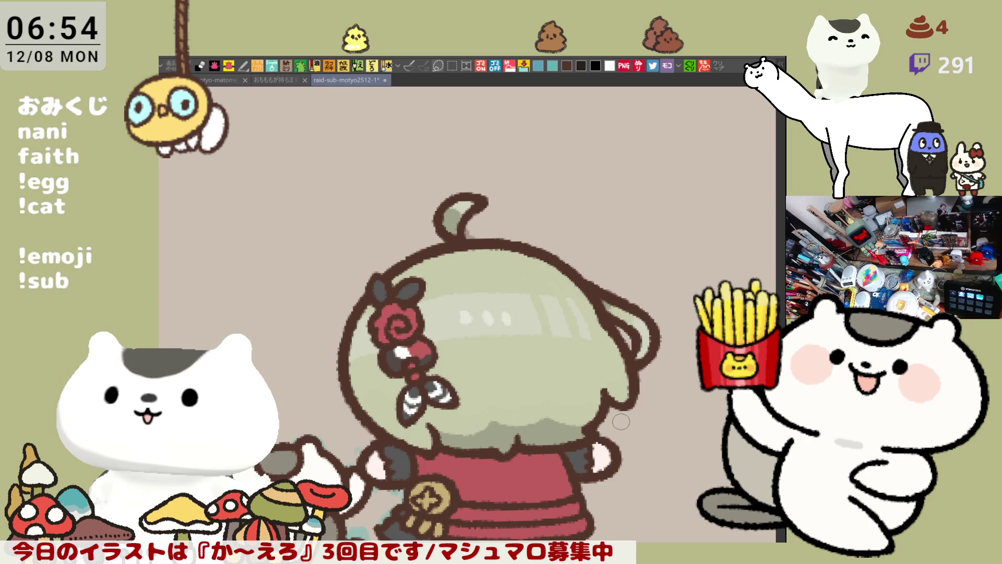
pyautogui.scroll(-5, 620, 420)
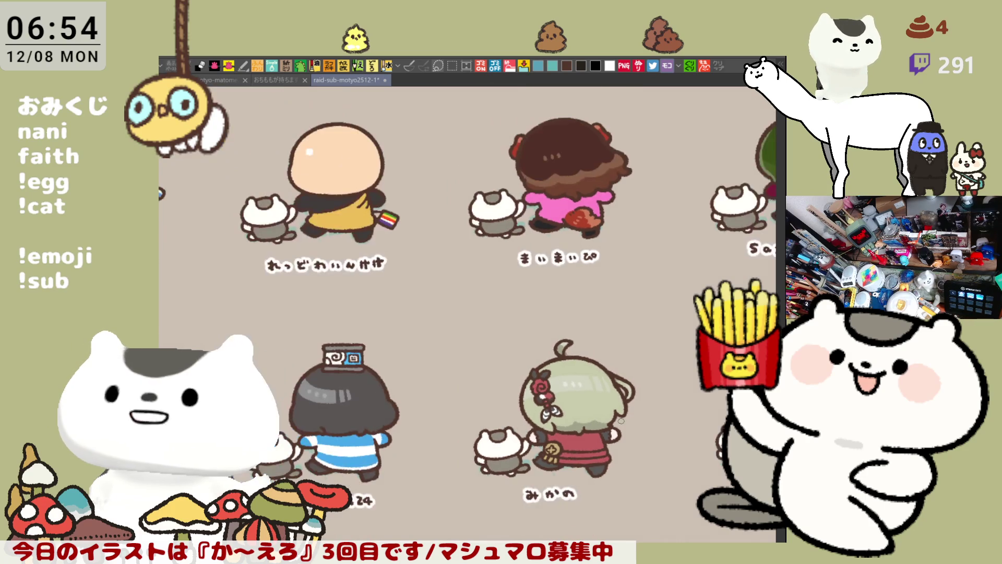
pyautogui.scroll(8, 621, 420)
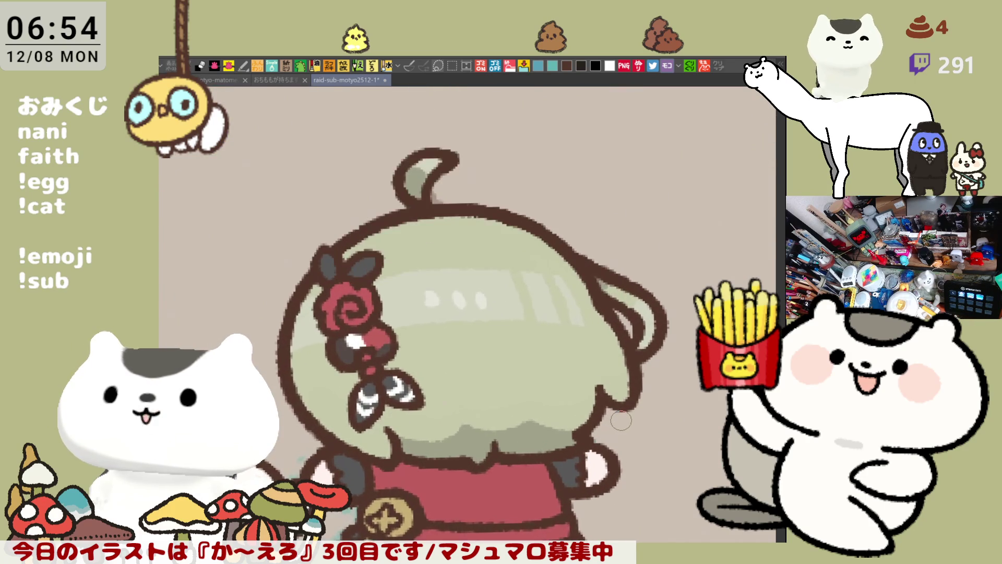
pyautogui.moveTo(329, 242); pyautogui.dragTo(400, 242)
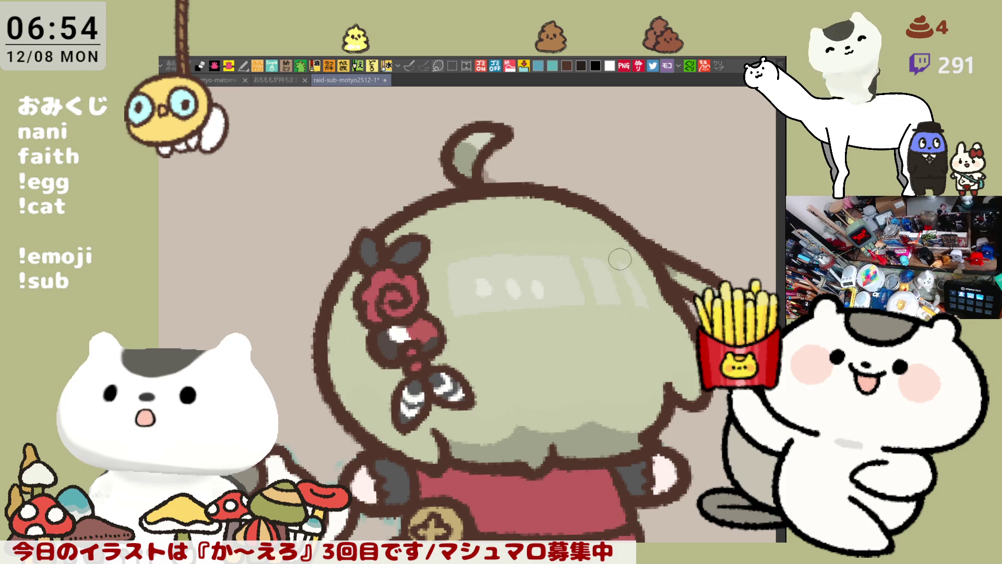
pyautogui.moveTo(622, 260); pyautogui.dragTo(591, 236)
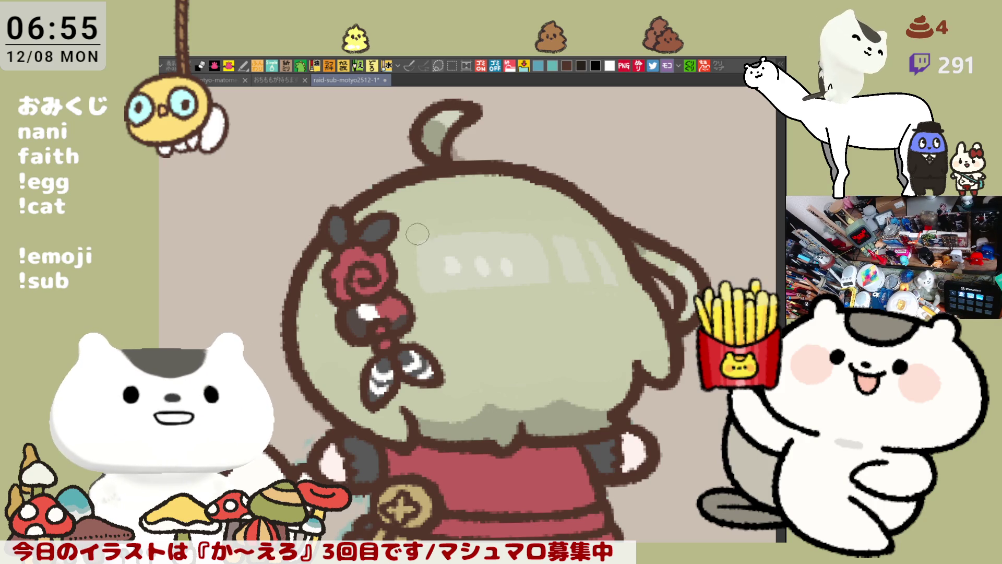
pyautogui.scroll(-2, 522, 262)
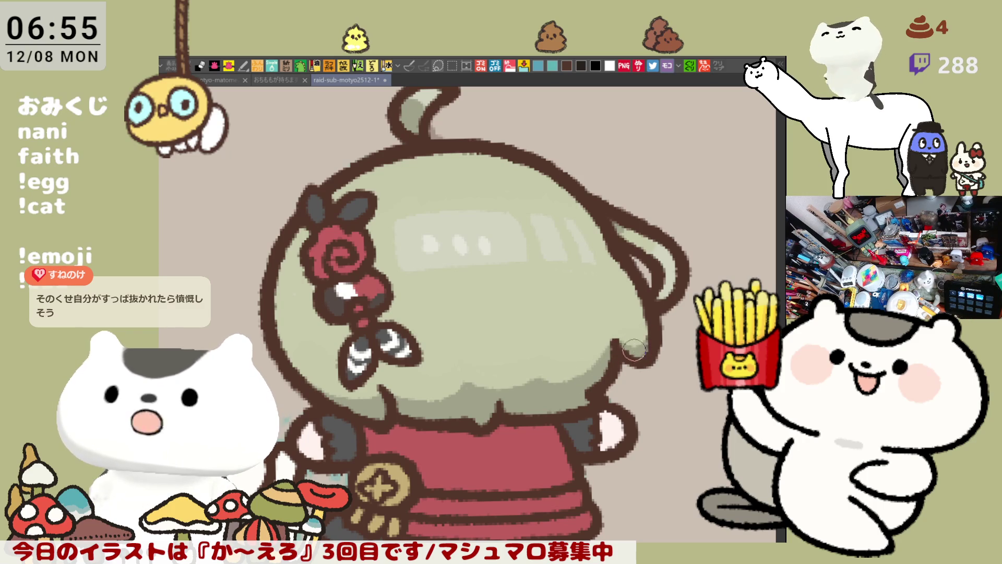
pyautogui.scroll(2, 587, 325)
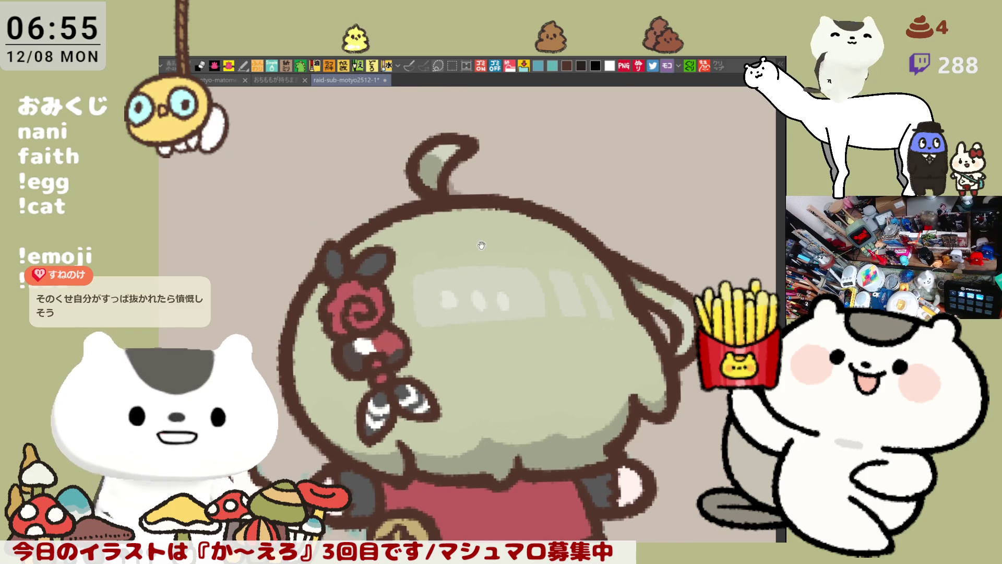
pyautogui.scroll(-2, 461, 216)
pyautogui.scroll(-5, 461, 216)
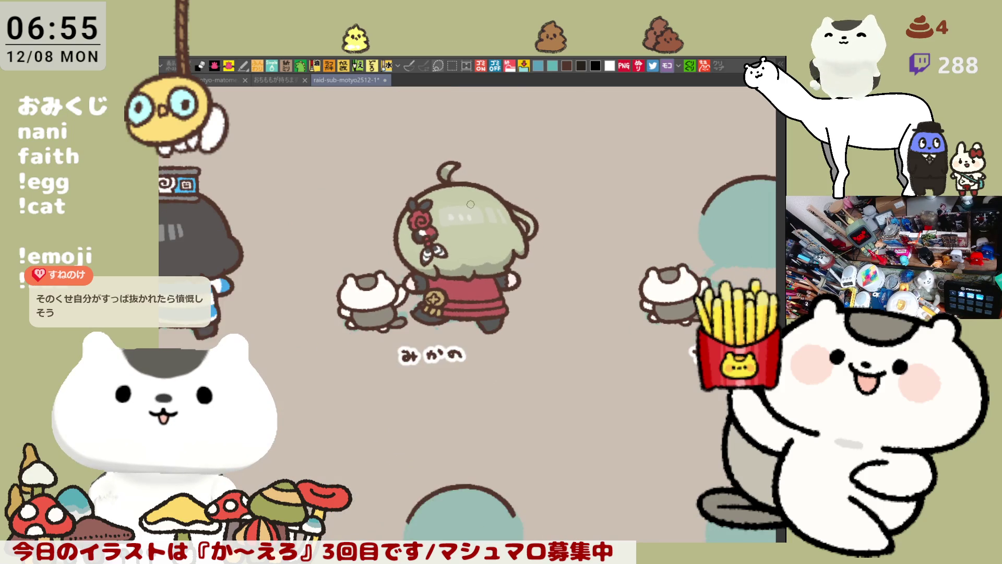
# Step: Pan and zoom around the finished みかの to review her head, the cat and the label
pyautogui.scroll(3, 470, 203)
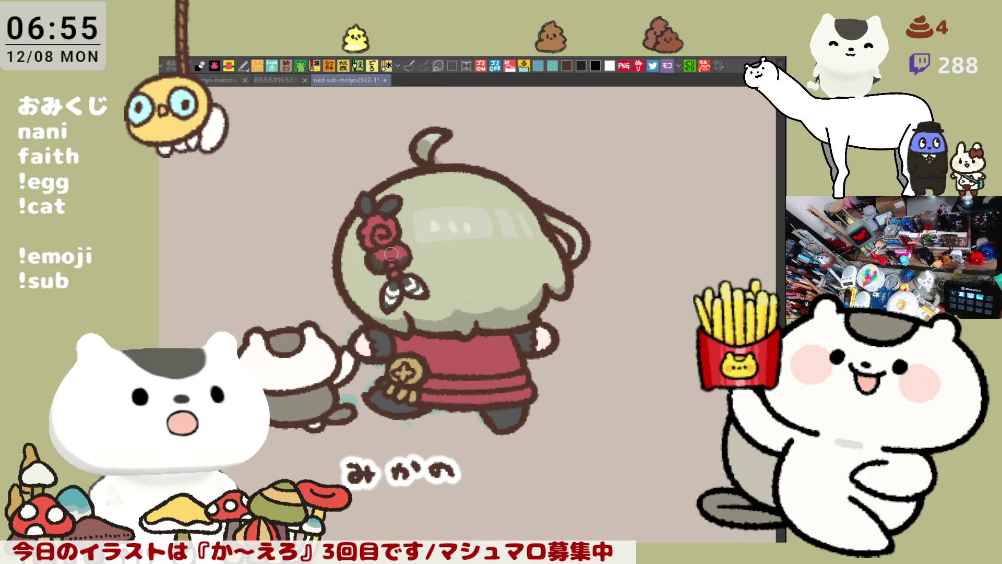
pyautogui.moveTo(413, 256)
pyautogui.mouseDown()
pyautogui.moveTo(460, 272)
pyautogui.moveTo(468, 261)
pyautogui.mouseUp()
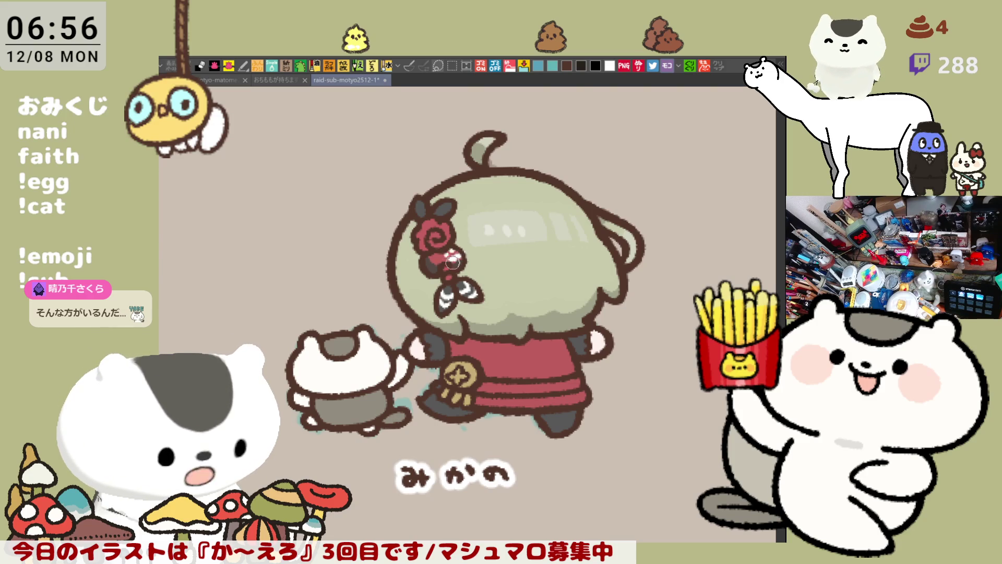
pyautogui.hscroll(1, 453, 281)
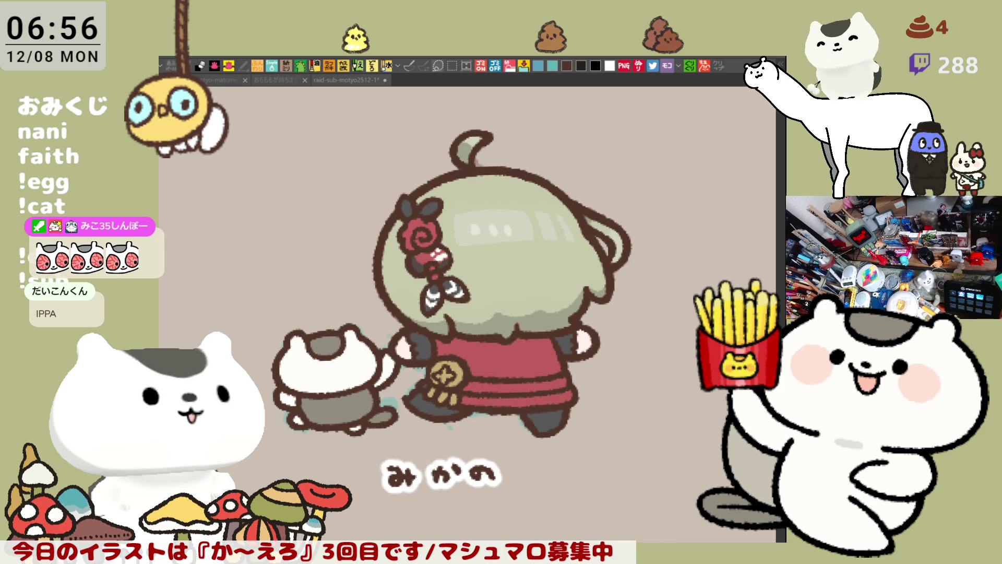
pyautogui.click(195, 310)
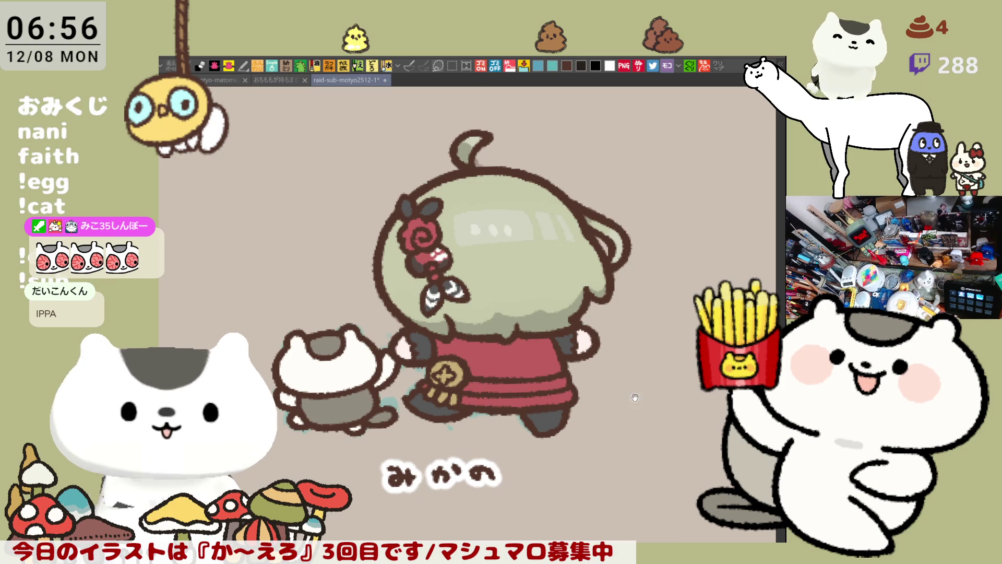
pyautogui.moveTo(635, 398); pyautogui.dragTo(605, 378)
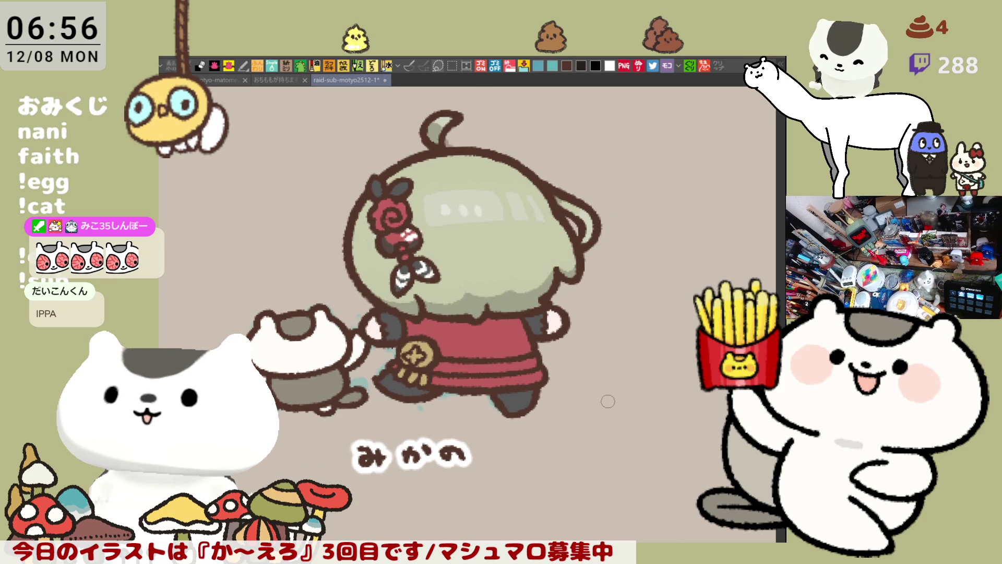
pyautogui.scroll(-2, 607, 401)
pyautogui.scroll(6, 607, 401)
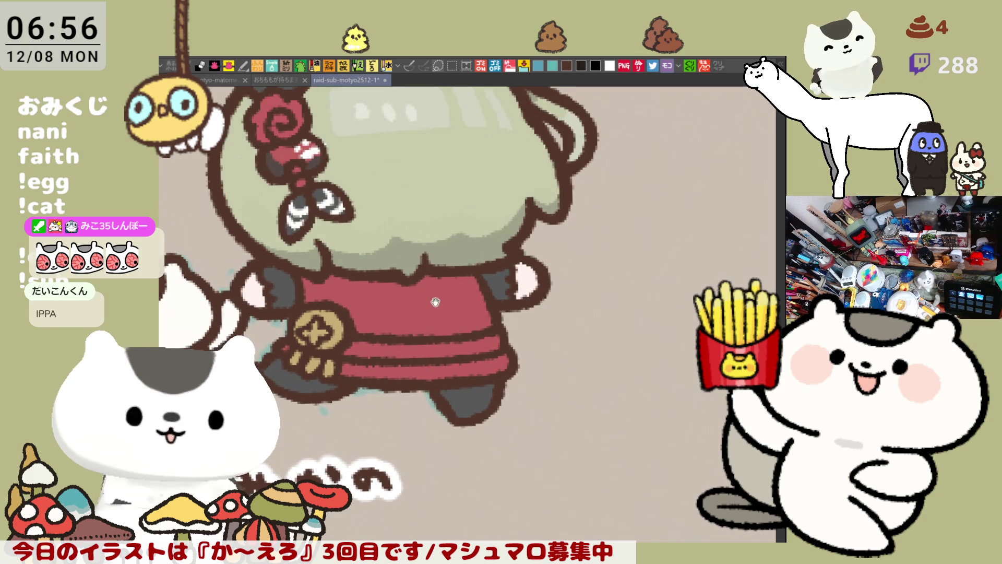
pyautogui.moveTo(607, 400); pyautogui.dragTo(676, 494)
pyautogui.moveTo(335, 349)
pyautogui.mouseDown()
pyautogui.moveTo(401, 297)
pyautogui.moveTo(446, 281)
pyautogui.mouseUp()
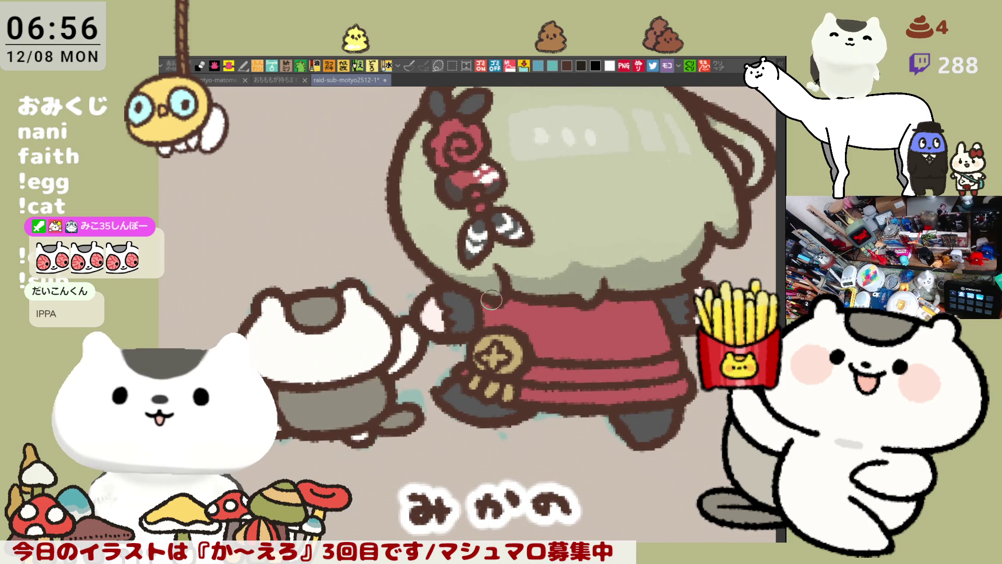
pyautogui.moveTo(490, 297)
pyautogui.mouseDown()
pyautogui.moveTo(444, 349)
pyautogui.moveTo(478, 270)
pyautogui.mouseUp()
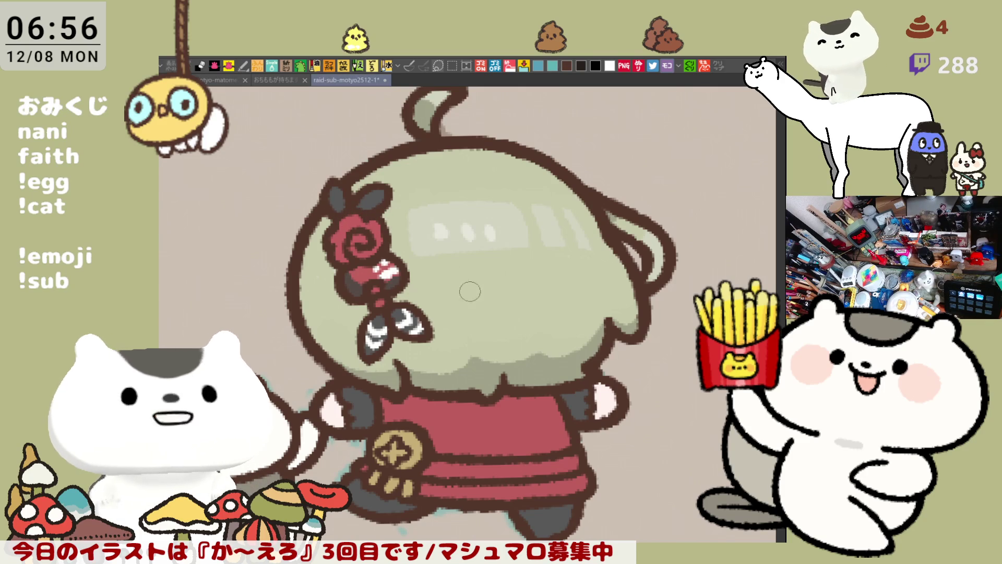
pyautogui.moveTo(463, 286); pyautogui.dragTo(511, 293)
pyautogui.scroll(-3, 516, 369)
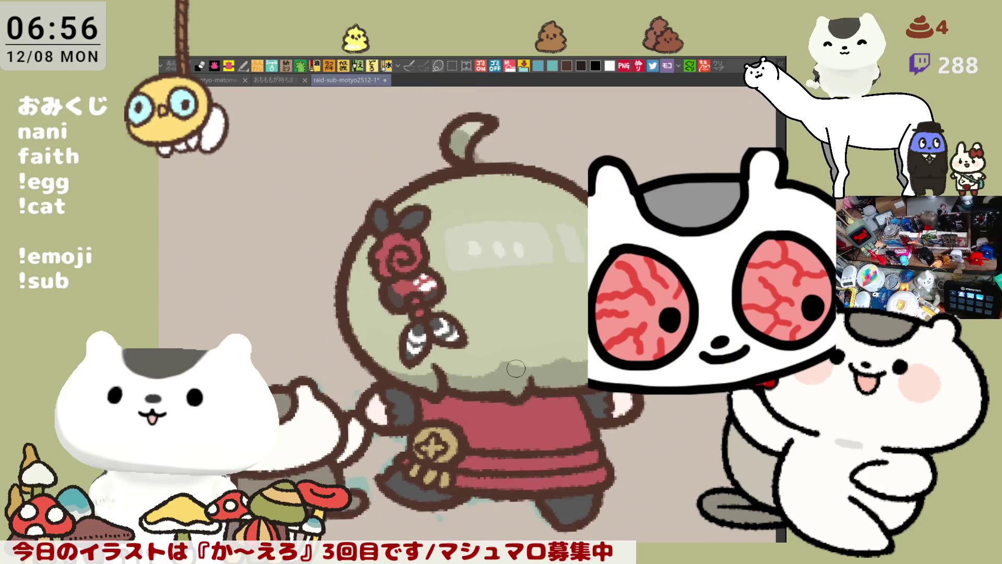
# Step: Save the illustration with Ctrl+S and bring ちょる's teal silhouette and cat into view
pyautogui.hotkey('ctrl', 's')
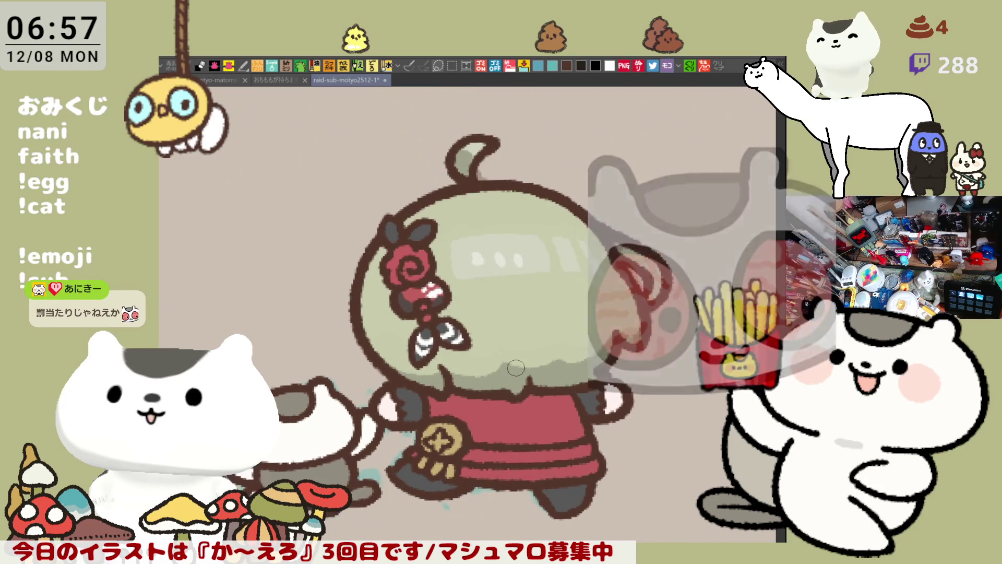
pyautogui.scroll(3, 482, 351)
pyautogui.scroll(-5, 482, 351)
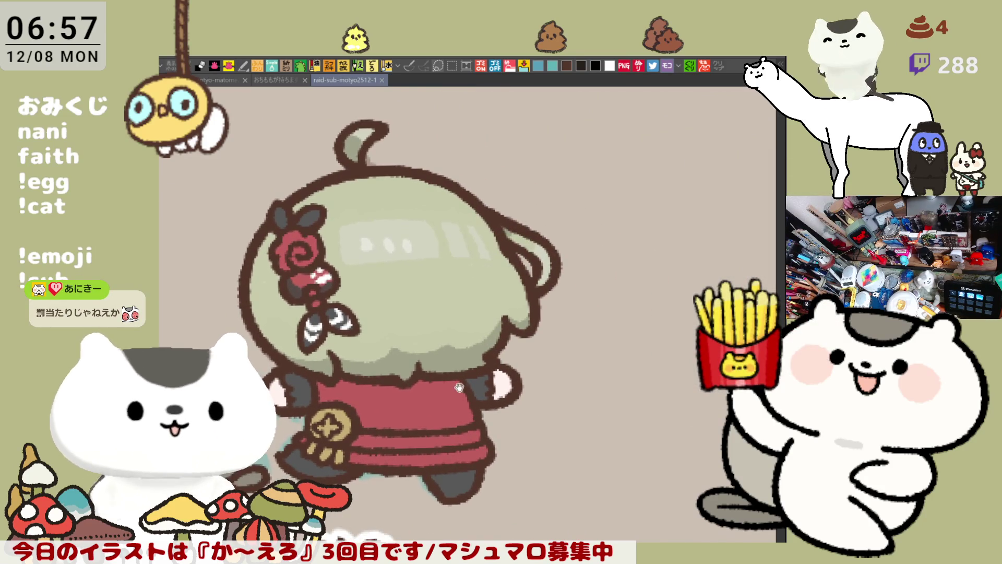
pyautogui.moveTo(401, 364); pyautogui.dragTo(278, 323)
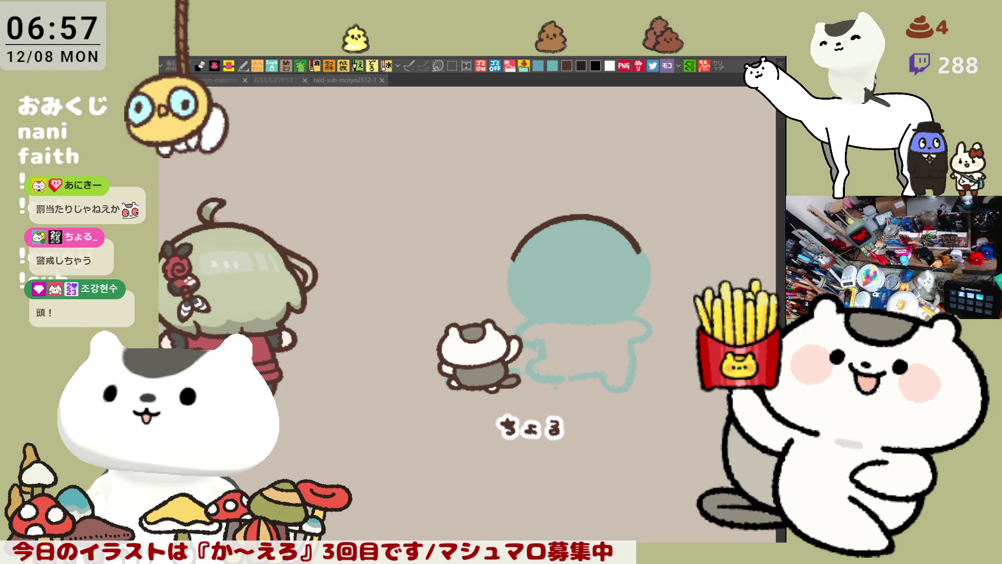
# Step: Draw the brown outline down the left side of ちょる's teal head, redoing it until it curves right
pyautogui.scroll(5, 472, 411)
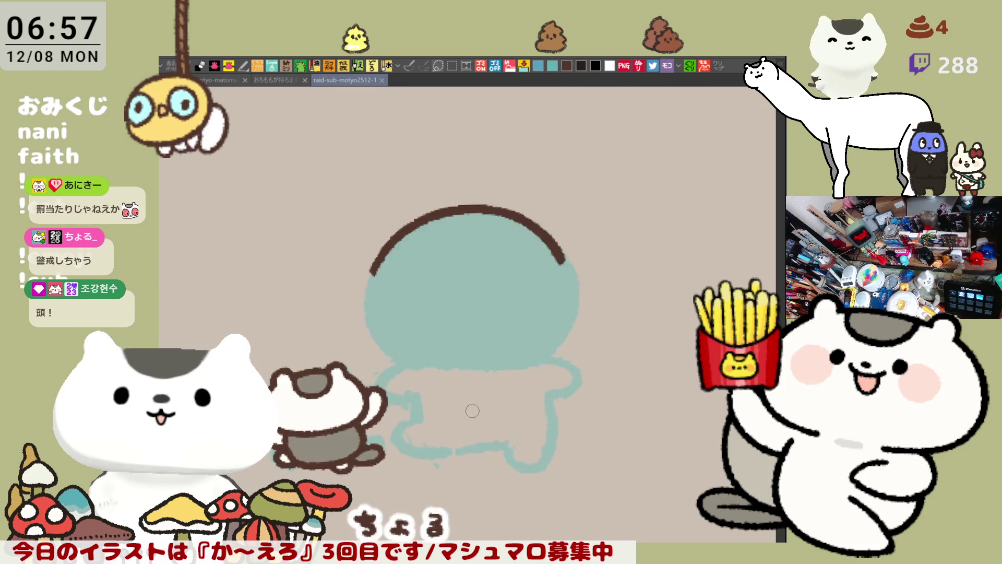
pyautogui.scroll(-3, 472, 411)
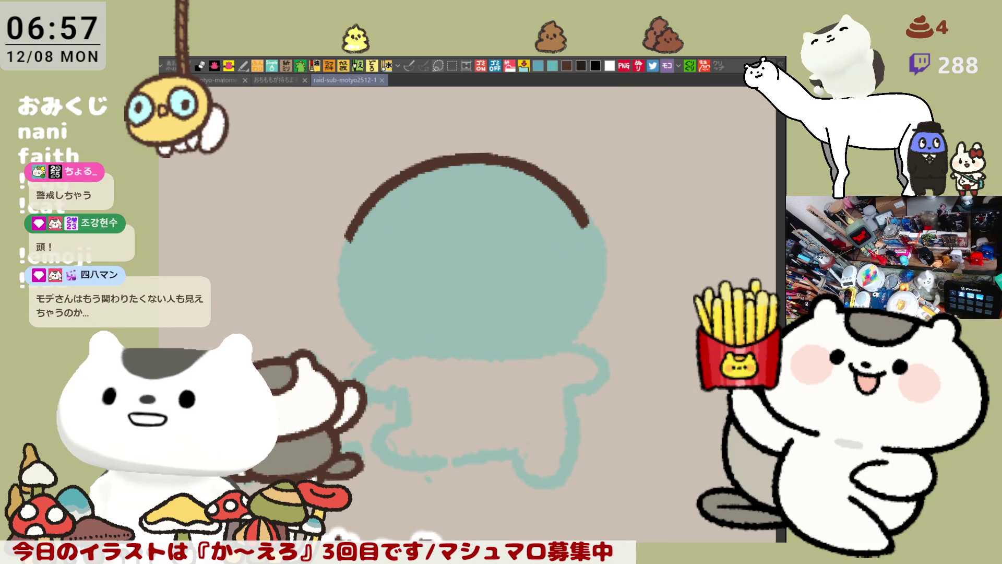
pyautogui.moveTo(441, 300); pyautogui.dragTo(449, 256)
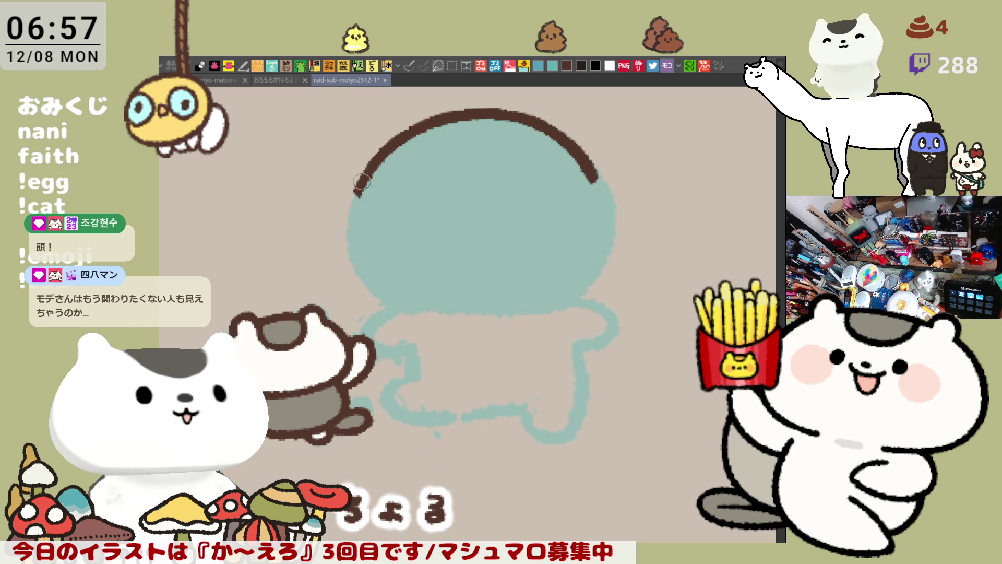
pyautogui.moveTo(360, 203)
pyautogui.mouseDown()
pyautogui.moveTo(346, 230)
pyautogui.moveTo(375, 289)
pyautogui.mouseUp()
pyautogui.hotkey('ctrl', 'z')
pyautogui.moveTo(359, 188); pyautogui.dragTo(388, 299)
pyautogui.hotkey('ctrl', 'z')
pyautogui.moveTo(363, 175); pyautogui.dragTo(393, 298)
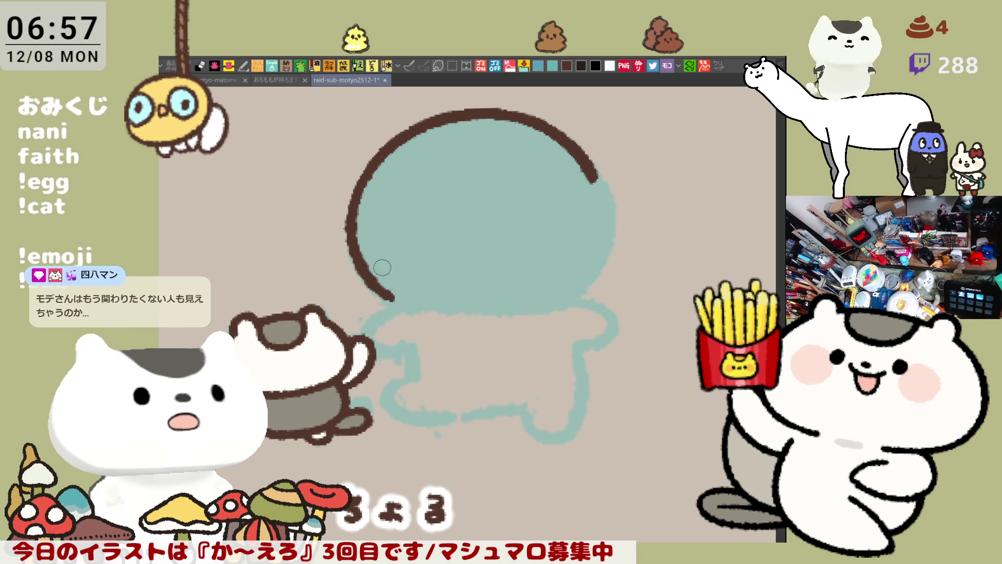
pyautogui.hotkey('ctrl', 'z')
pyautogui.moveTo(365, 176); pyautogui.dragTo(416, 316)
pyautogui.hotkey('ctrl', 'z')
pyautogui.moveTo(365, 172)
pyautogui.mouseDown()
pyautogui.moveTo(418, 319)
pyautogui.moveTo(353, 243)
pyautogui.moveTo(434, 309)
pyautogui.mouseUp()
pyautogui.hotkey('ctrl', 'z')
pyautogui.hotkey('ctrl', 'z')
pyautogui.hotkey('ctrl', 'z')
pyautogui.moveTo(365, 168); pyautogui.dragTo(423, 307)
pyautogui.hotkey('ctrl', 'z')
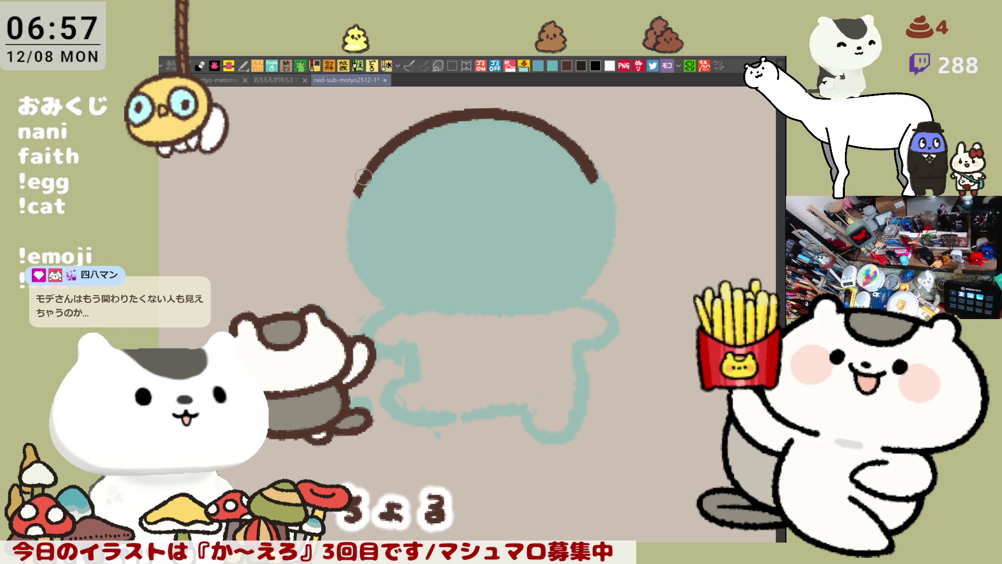
pyautogui.hotkey('ctrl', 'y')
pyautogui.hotkey('ctrl', 'z')
pyautogui.moveTo(365, 157); pyautogui.dragTo(401, 304)
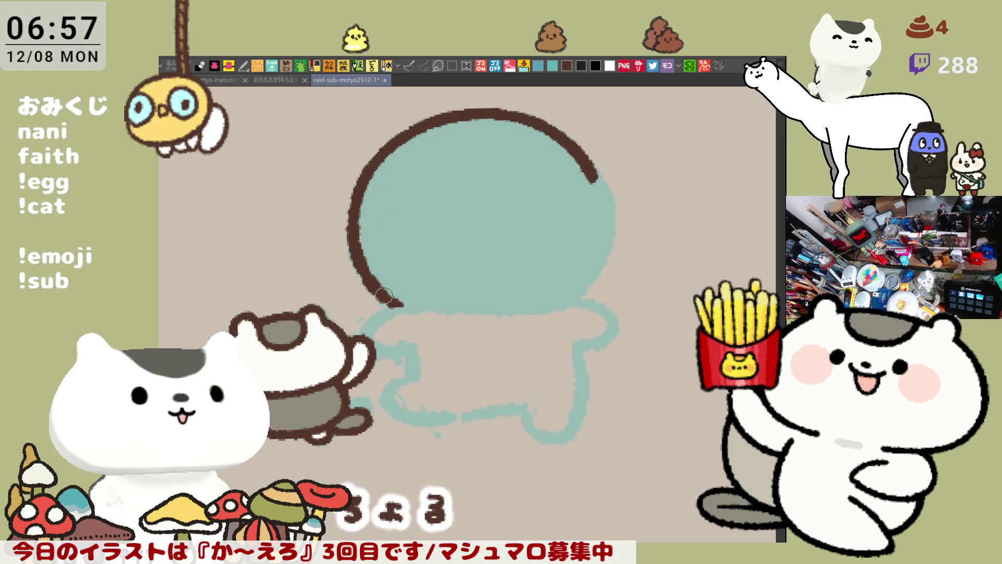
# Step: Continue the brown outline rightward along the bottom of the head, retrying until it fits
pyautogui.moveTo(388, 301); pyautogui.dragTo(432, 331)
pyautogui.hotkey('ctrl', 'z')
pyautogui.moveTo(397, 302); pyautogui.dragTo(470, 332)
pyautogui.hotkey('ctrl', 'z')
pyautogui.moveTo(395, 301); pyautogui.dragTo(475, 327)
pyautogui.hotkey('ctrl', 'z')
pyautogui.moveTo(395, 302); pyautogui.dragTo(488, 329)
pyautogui.hotkey('ctrl', 'z')
pyautogui.moveTo(395, 302); pyautogui.dragTo(455, 313)
pyautogui.hotkey('ctrl', 'z')
pyautogui.moveTo(396, 302); pyautogui.dragTo(476, 319)
pyautogui.hotkey('ctrl', 'z')
pyautogui.hotkey('ctrl', 'z')
pyautogui.hotkey('ctrl', 'z')
pyautogui.hotkey('ctrl', 'z')
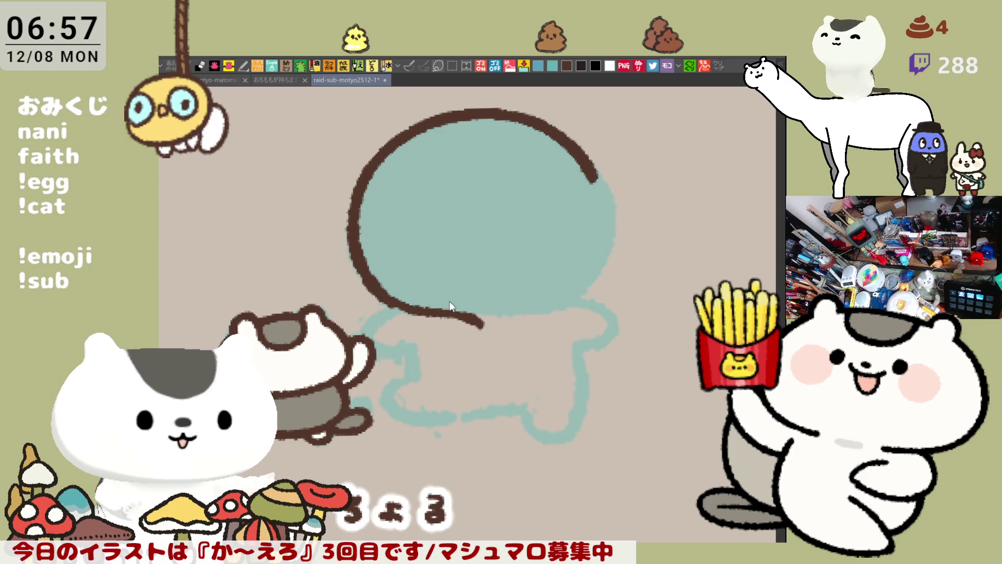
pyautogui.moveTo(370, 285); pyautogui.dragTo(461, 317)
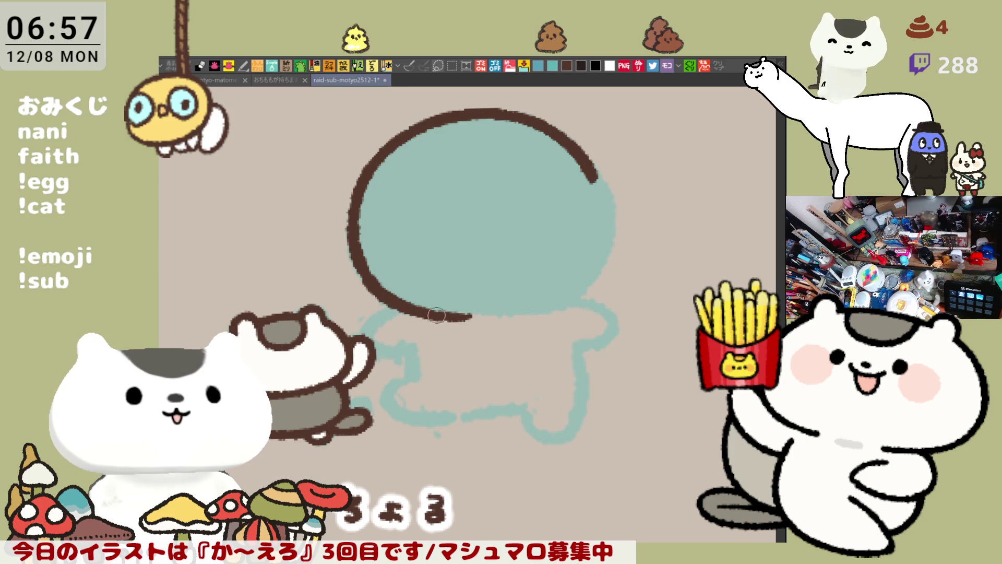
pyautogui.moveTo(460, 321); pyautogui.dragTo(489, 320)
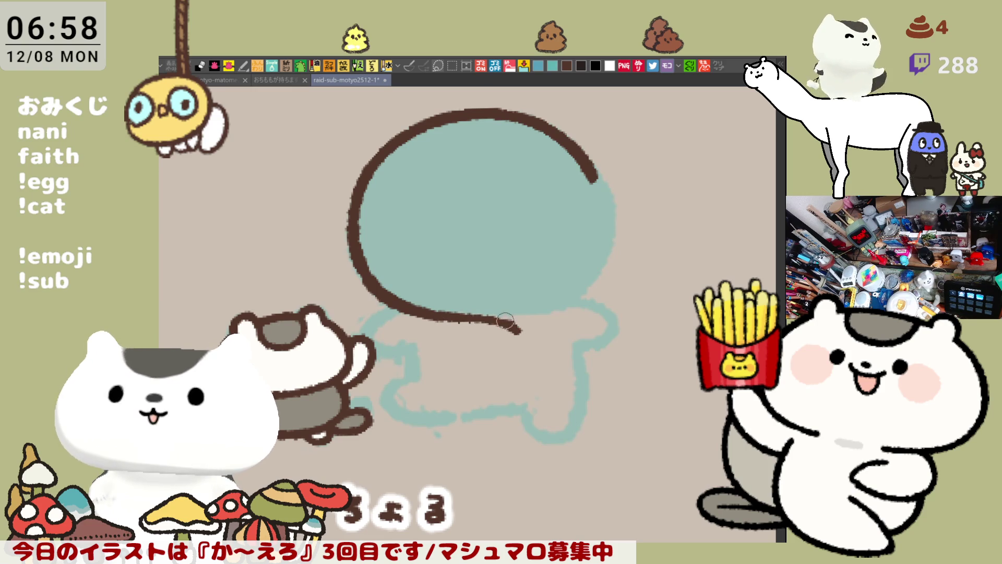
# Step: Curl the lower outline's end downward and add an upward flick at its tip
pyautogui.moveTo(508, 334)
pyautogui.mouseDown()
pyautogui.moveTo(519, 306)
pyautogui.moveTo(514, 334)
pyautogui.mouseUp()
pyautogui.hotkey('ctrl', 'z')
pyautogui.moveTo(462, 317); pyautogui.dragTo(522, 333)
pyautogui.hotkey('ctrl', 'z')
pyautogui.moveTo(454, 320); pyautogui.dragTo(522, 334)
pyautogui.moveTo(555, 260); pyautogui.dragTo(516, 266)
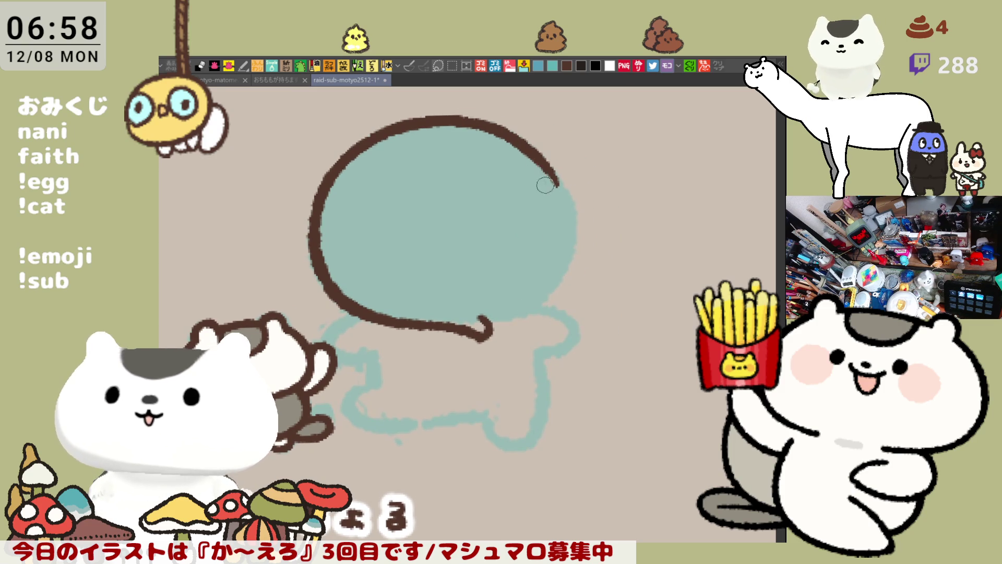
# Step: Outline the right side of the head in brown, retrying the stroke's length
pyautogui.moveTo(557, 180); pyautogui.dragTo(566, 253)
pyautogui.hotkey('ctrl', 'z')
pyautogui.moveTo(555, 180); pyautogui.dragTo(565, 255)
pyautogui.hotkey('ctrl', 'z')
pyautogui.moveTo(555, 182); pyautogui.dragTo(567, 276)
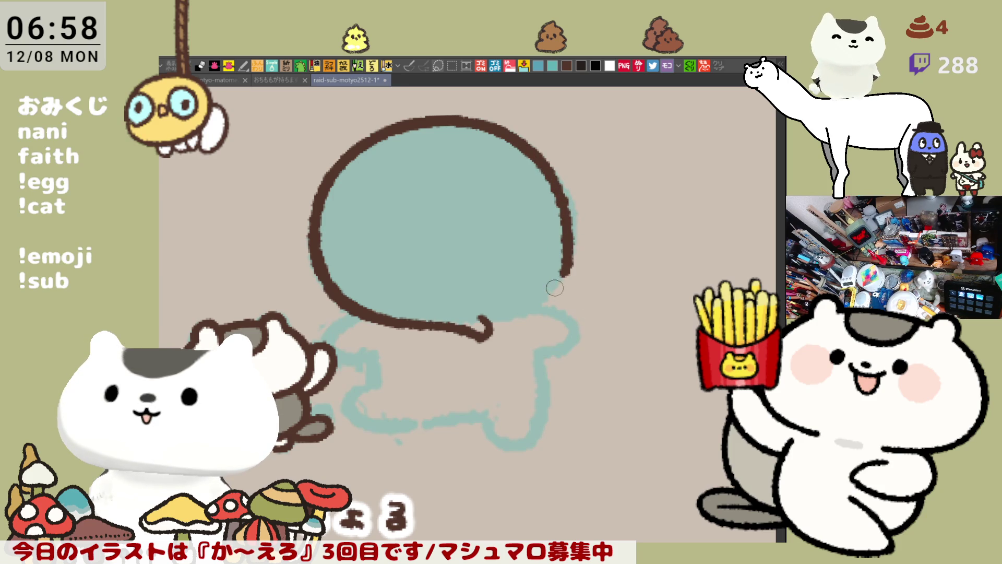
pyautogui.hotkey('ctrl', 'z')
pyautogui.moveTo(525, 287); pyautogui.dragTo(496, 283)
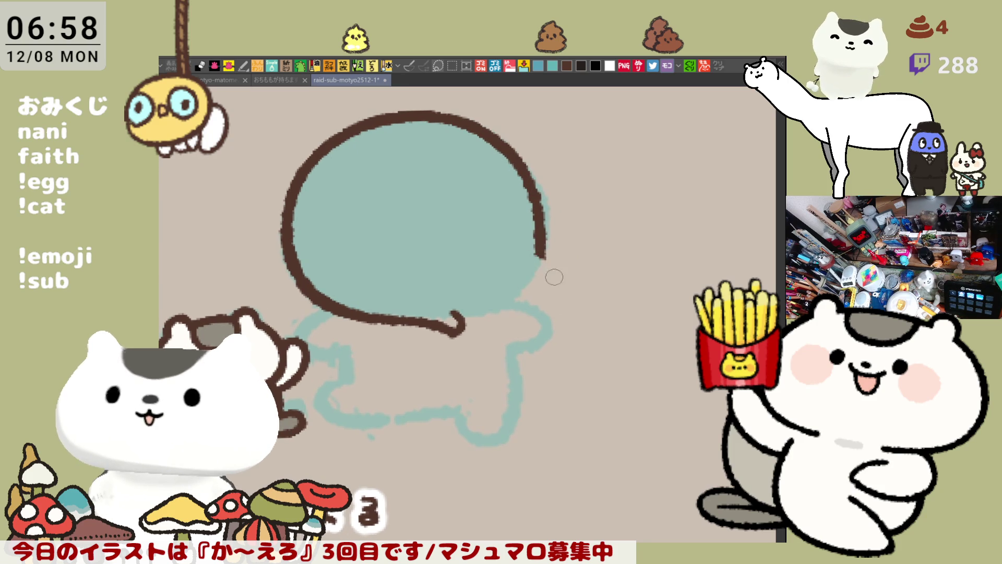
# Step: Draw a pointed tuft on the right side of the head and close it with a lower edge
pyautogui.moveTo(538, 230); pyautogui.dragTo(611, 290)
pyautogui.hotkey('ctrl', 'z')
pyautogui.moveTo(537, 237); pyautogui.dragTo(601, 293)
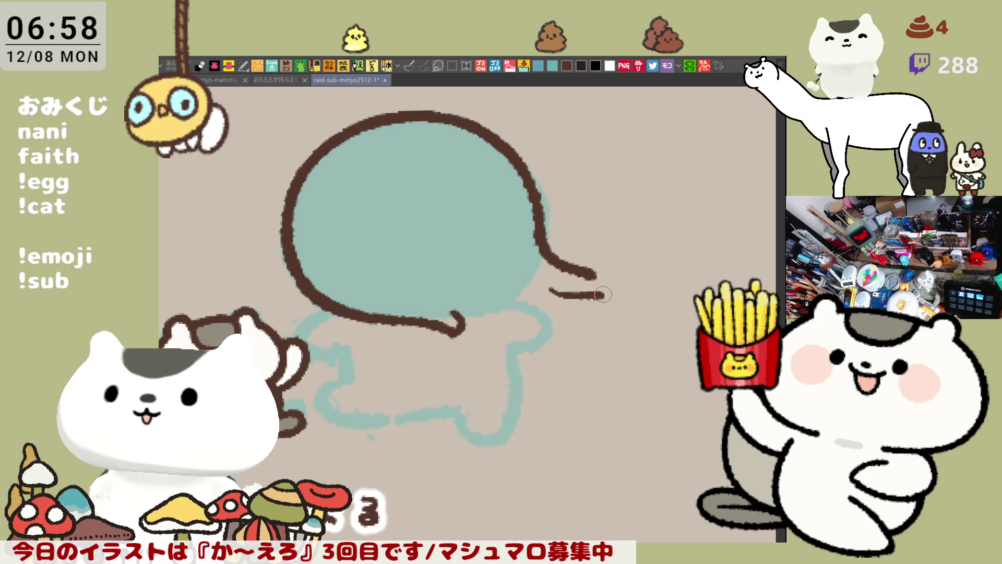
pyautogui.hotkey('ctrl', 'z')
pyautogui.moveTo(540, 282); pyautogui.dragTo(601, 292)
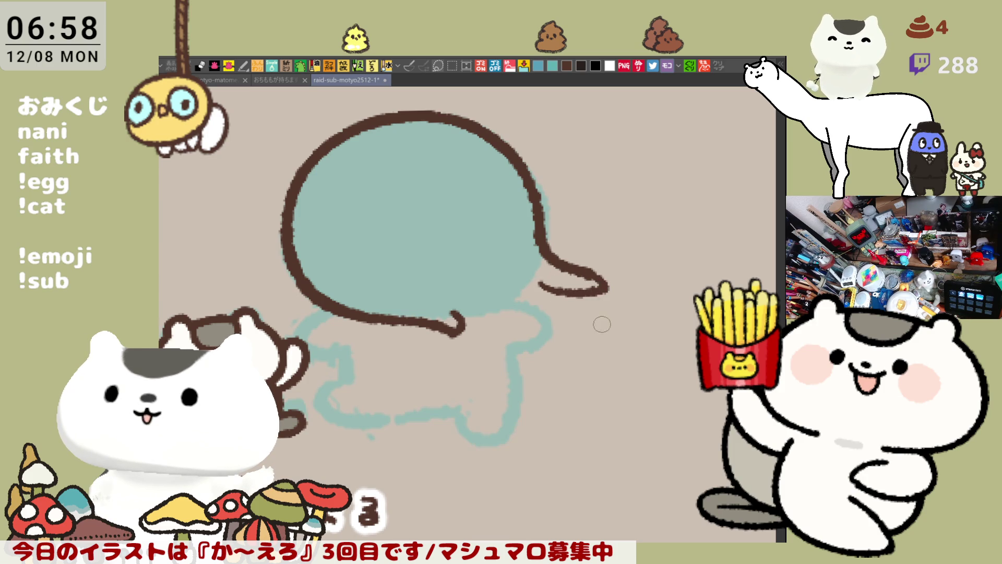
pyautogui.hotkey('ctrl', 'z')
pyautogui.moveTo(528, 284); pyautogui.dragTo(609, 290)
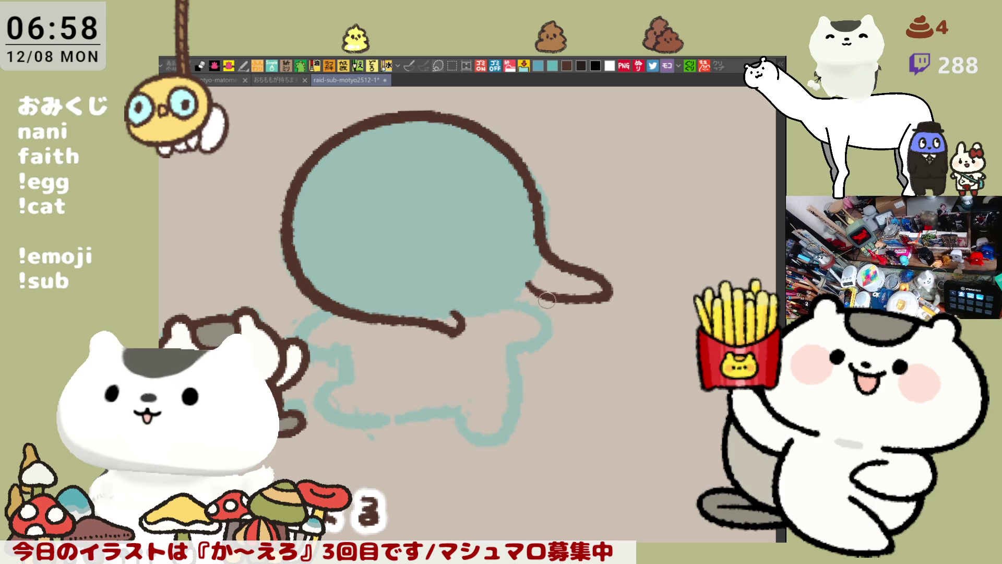
pyautogui.moveTo(557, 302); pyautogui.dragTo(556, 319)
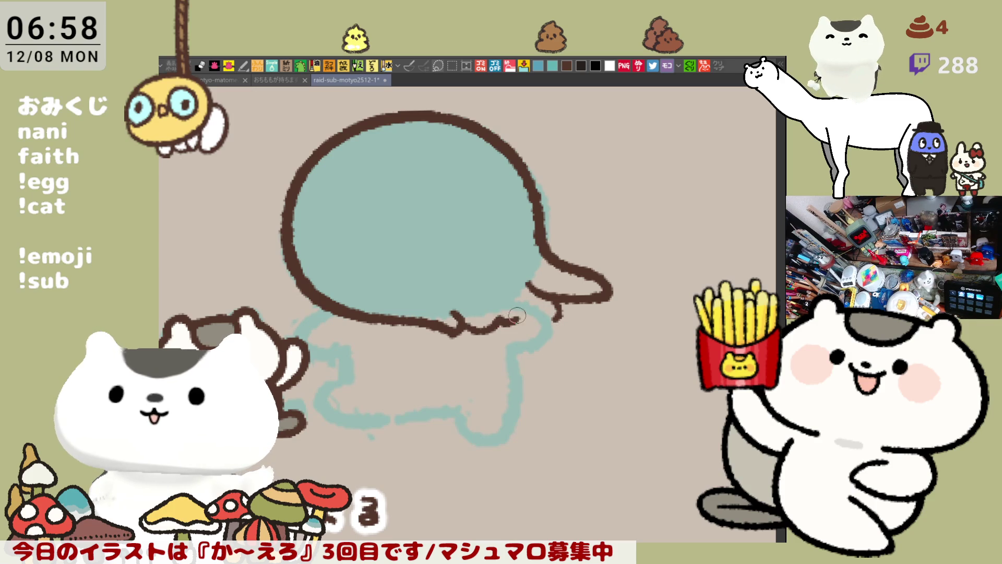
pyautogui.hotkey('ctrl', 'z')
# Step: Outline the head's bottom edge up to the tuft and thicken it near the notch
pyautogui.moveTo(460, 321)
pyautogui.mouseDown()
pyautogui.moveTo(507, 318)
pyautogui.moveTo(546, 298)
pyautogui.mouseUp()
pyautogui.moveTo(589, 365)
pyautogui.mouseDown()
pyautogui.moveTo(633, 353)
pyautogui.moveTo(675, 370)
pyautogui.mouseUp()
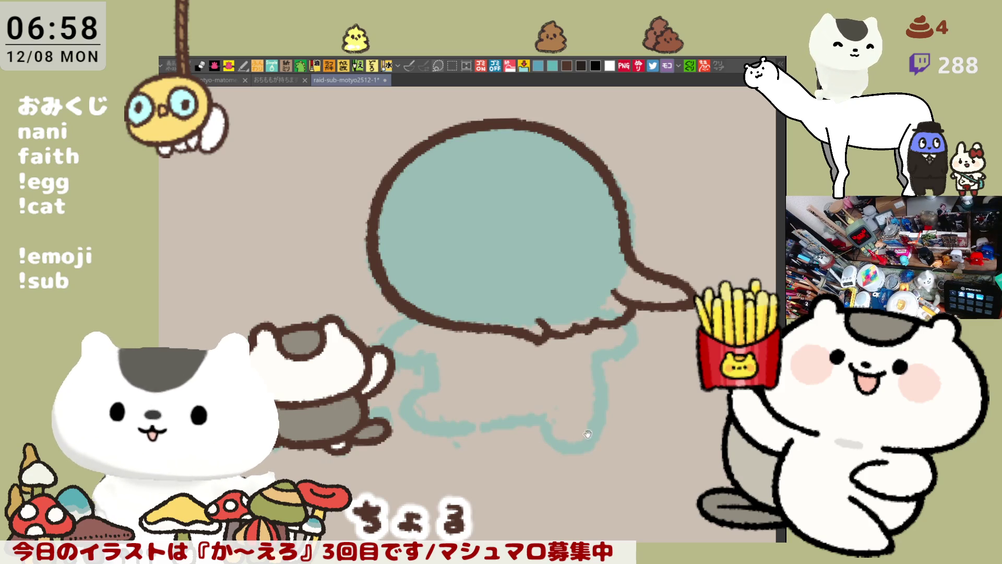
pyautogui.moveTo(607, 458); pyautogui.dragTo(623, 405)
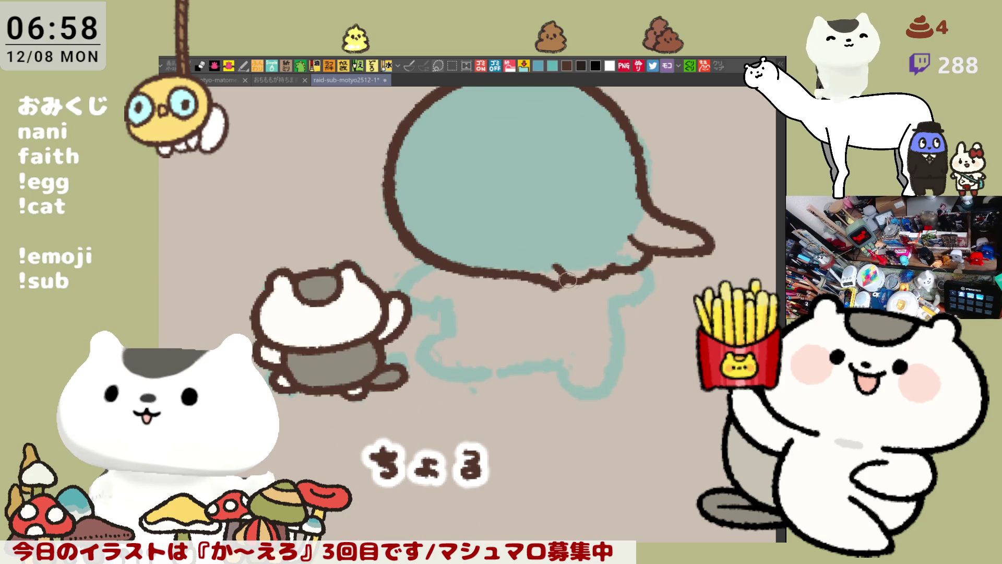
pyautogui.moveTo(592, 273)
pyautogui.mouseDown()
pyautogui.moveTo(657, 249)
pyautogui.moveTo(569, 256)
pyautogui.mouseUp()
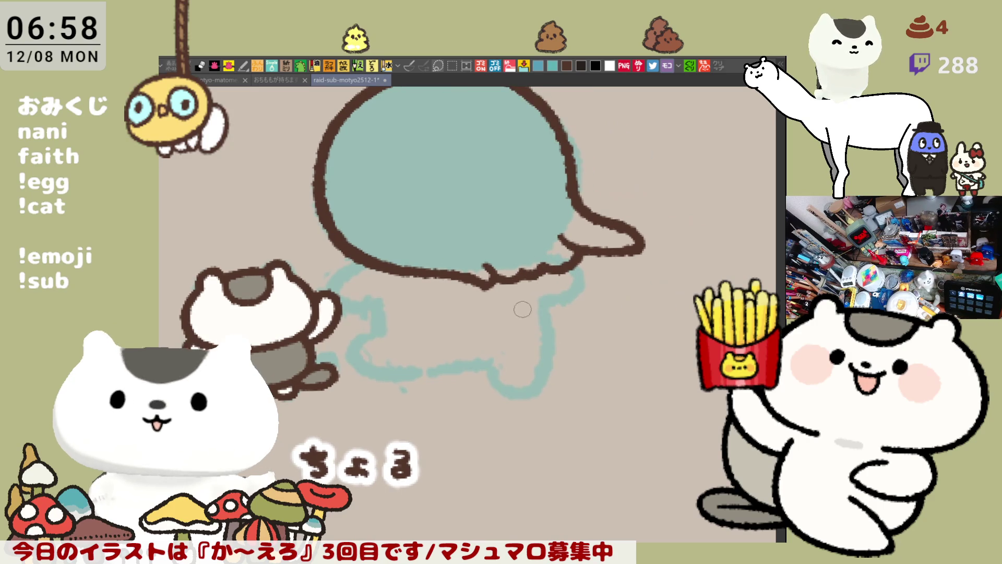
pyautogui.moveTo(489, 287); pyautogui.dragTo(507, 282)
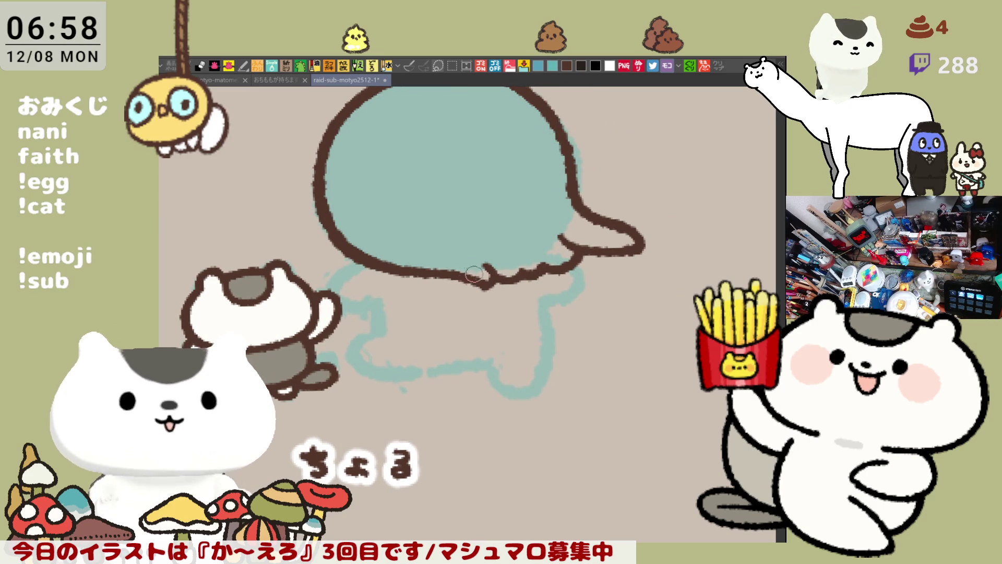
pyautogui.moveTo(483, 275)
pyautogui.mouseDown()
pyautogui.moveTo(461, 273)
pyautogui.moveTo(486, 285)
pyautogui.mouseUp()
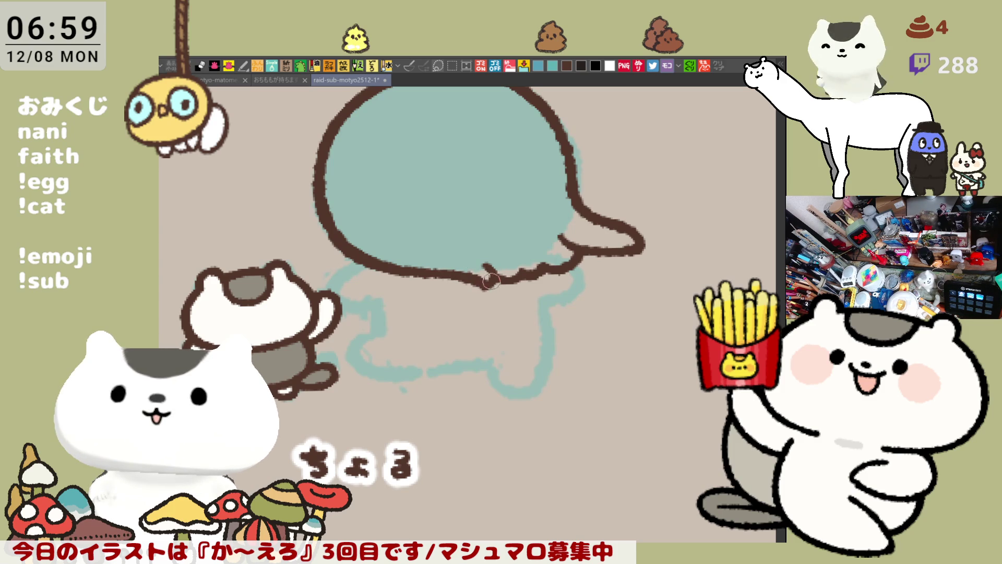
# Step: Try a curve from the head down to the body, then remove it
pyautogui.hscroll(-3, 496, 279)
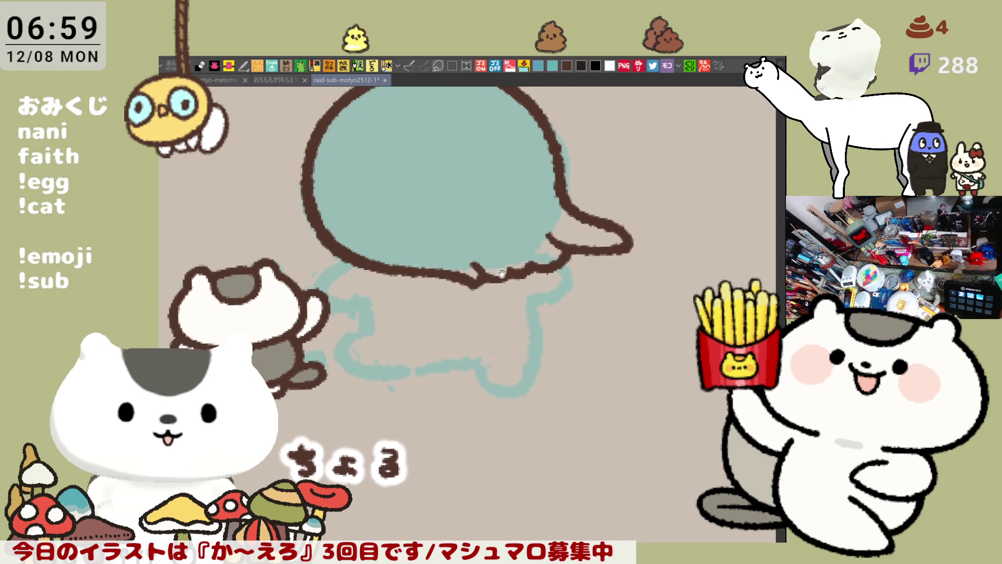
pyautogui.moveTo(410, 276); pyautogui.dragTo(418, 318)
pyautogui.hotkey('ctrl', 'z')
pyautogui.moveTo(410, 277); pyautogui.dragTo(418, 318)
pyautogui.hotkey('ctrl', 'z')
pyautogui.moveTo(410, 277)
pyautogui.mouseDown()
pyautogui.moveTo(384, 308)
pyautogui.moveTo(417, 319)
pyautogui.mouseUp()
pyautogui.hotkey('ctrl', 'z')
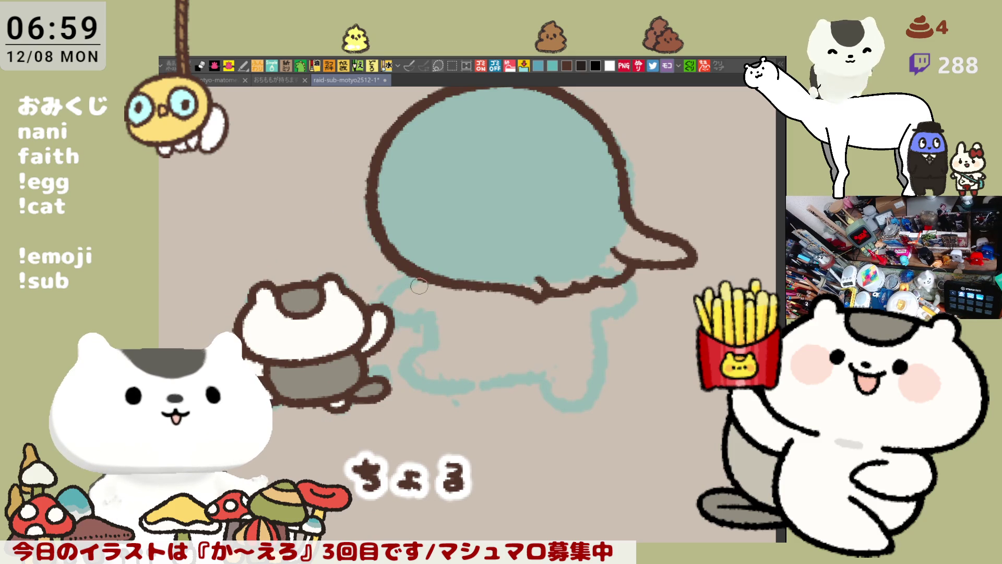